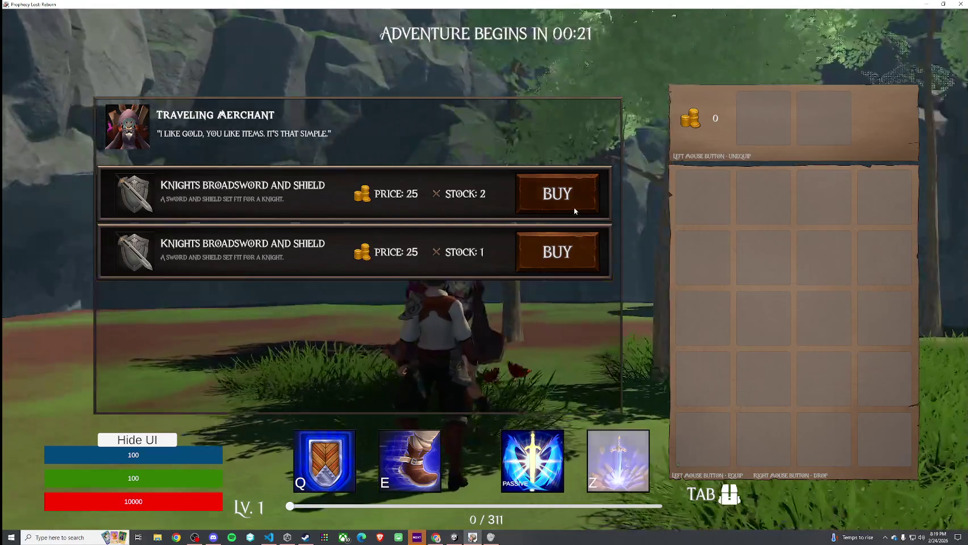
# Try buying the Knights Broadsword and Shield, dismiss the Not Enough Gold notice, and close the shop
pyautogui.click(573, 206)
pyautogui.click(330, 299)
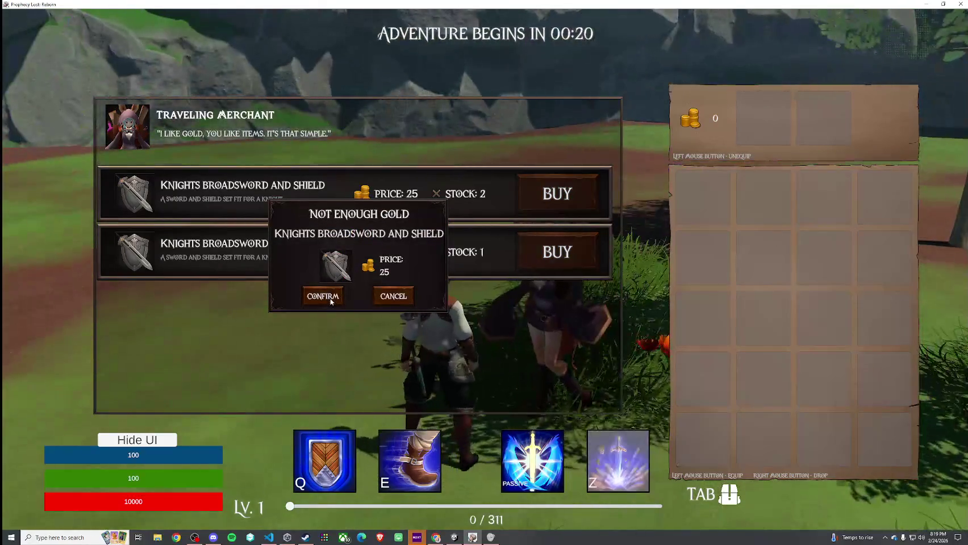
pyautogui.press('Escape')
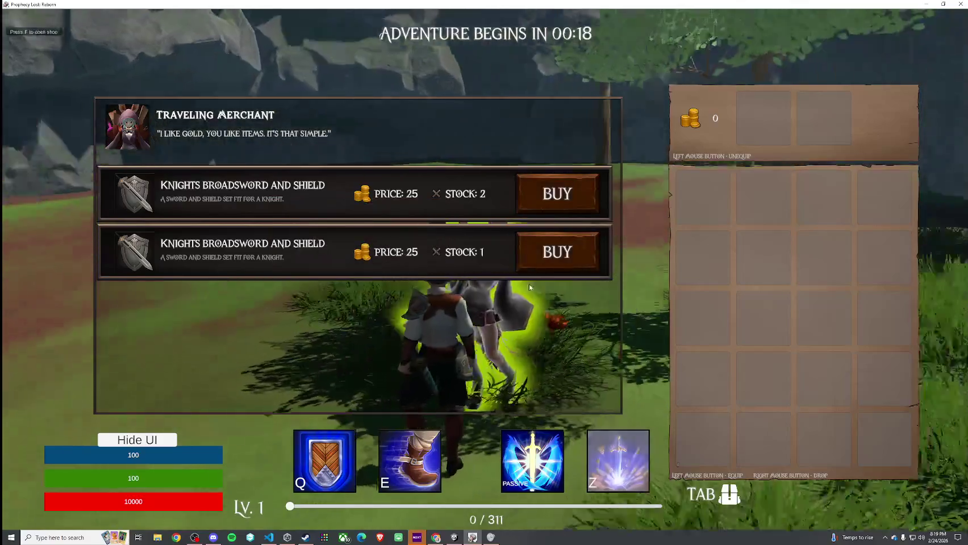
pyautogui.press('Escape')
# Run up to the red-haired witch and swing the sword beside her
pyautogui.press('w')
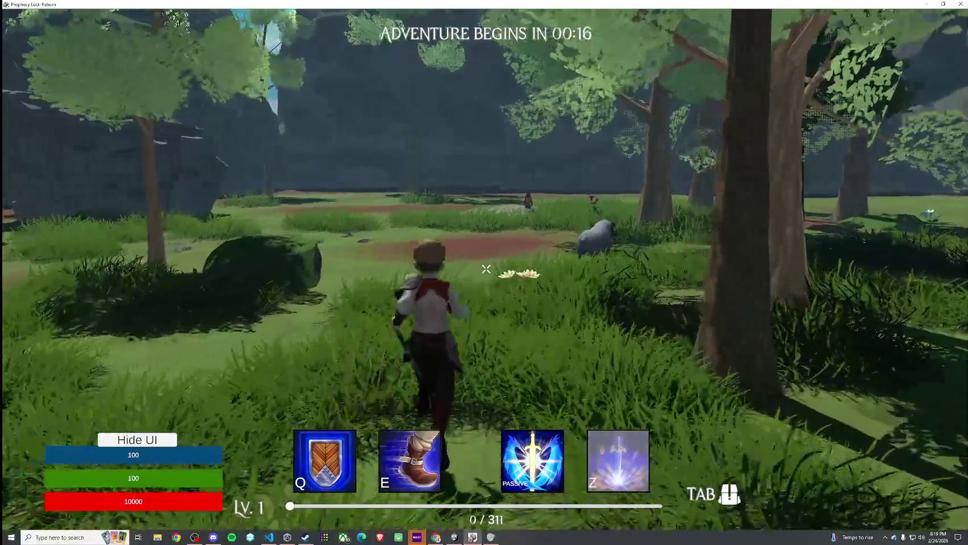
pyautogui.press('w')
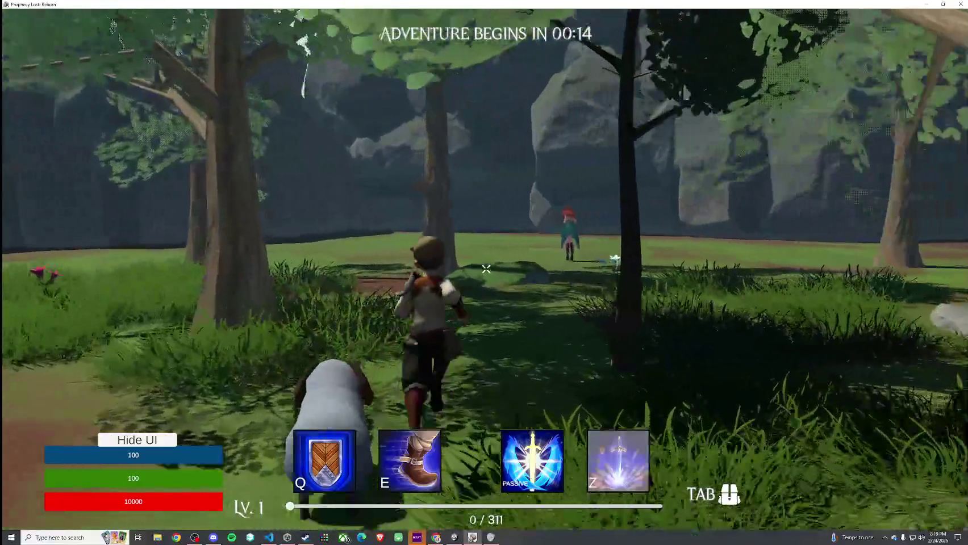
pyautogui.press('w')
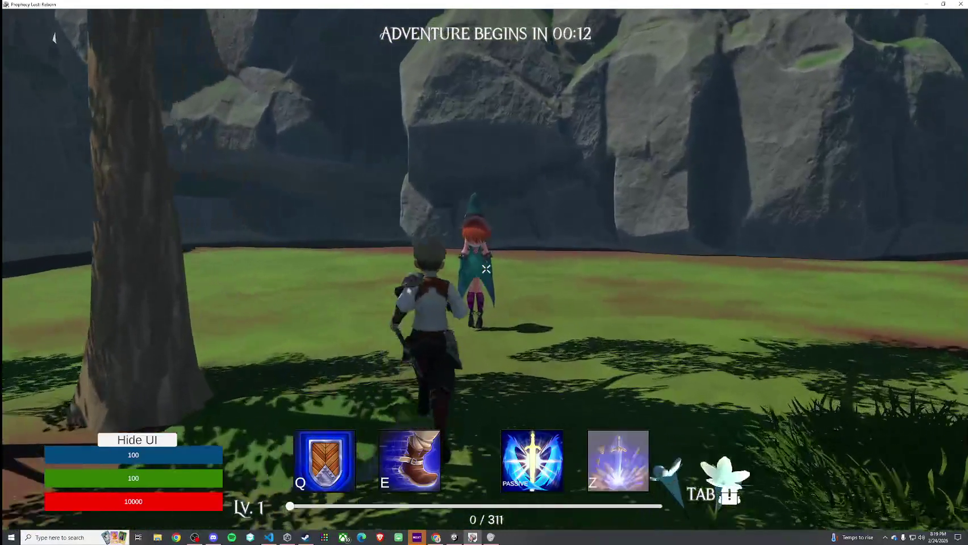
pyautogui.press('w')
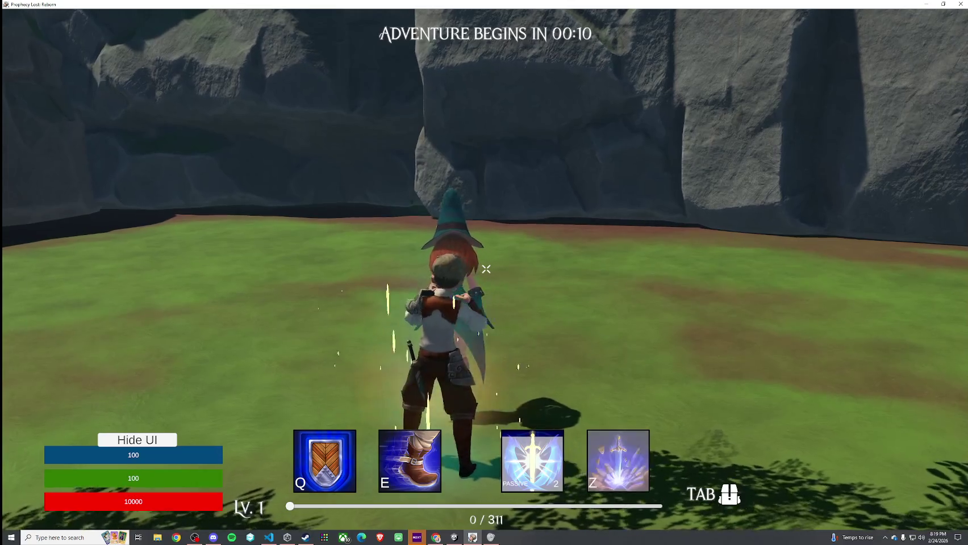
pyautogui.click(485, 270)
pyautogui.press('super')
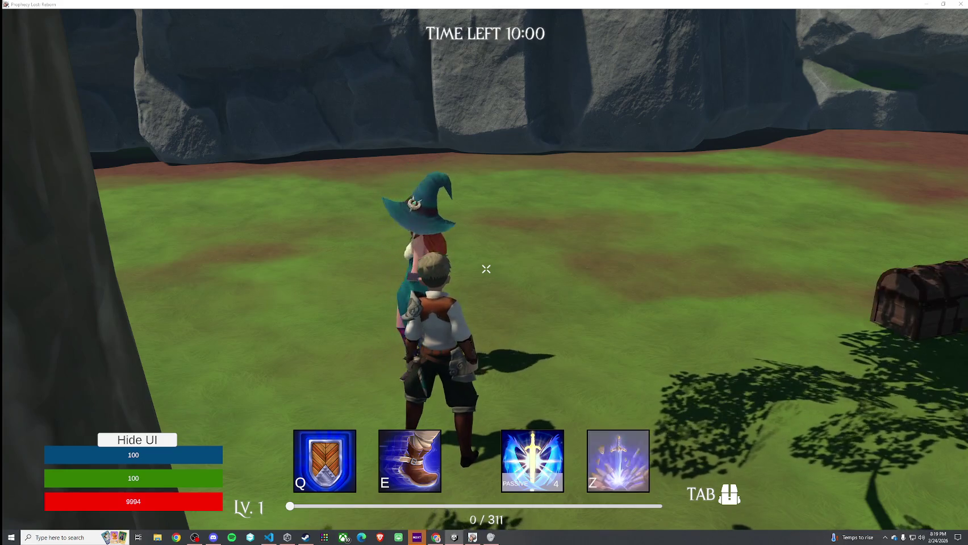
# Run over the glowing dropped items and check the new gear in the inventory
pyautogui.press('super')
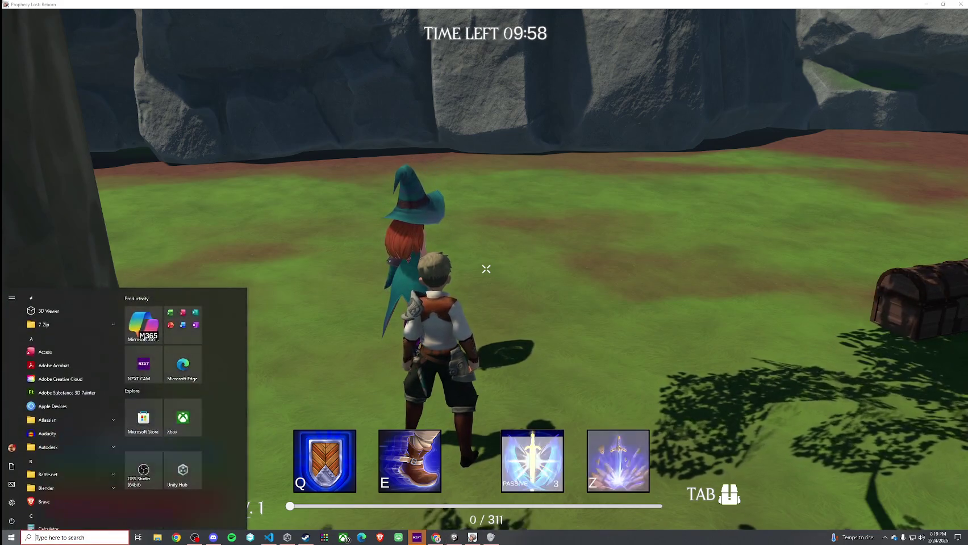
pyautogui.press('w')
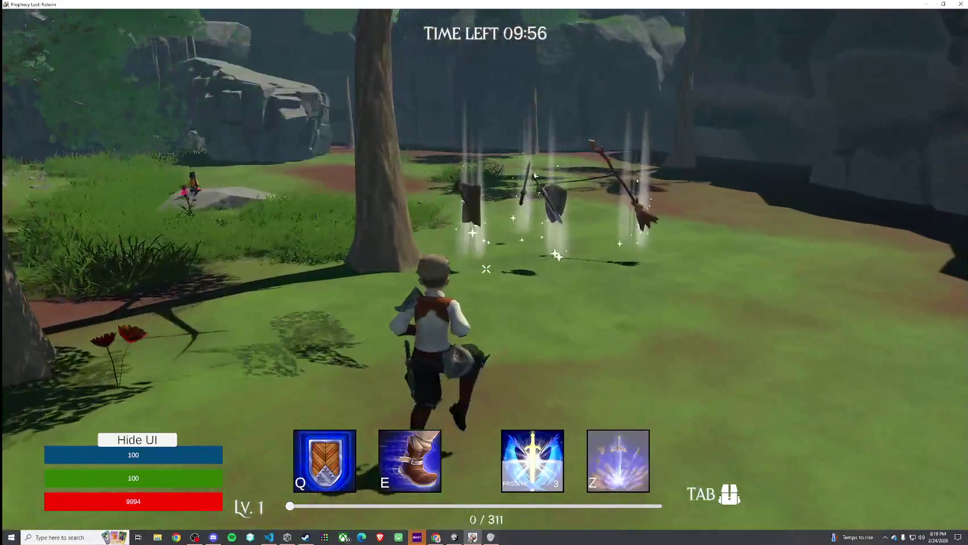
pyautogui.press('Tab')
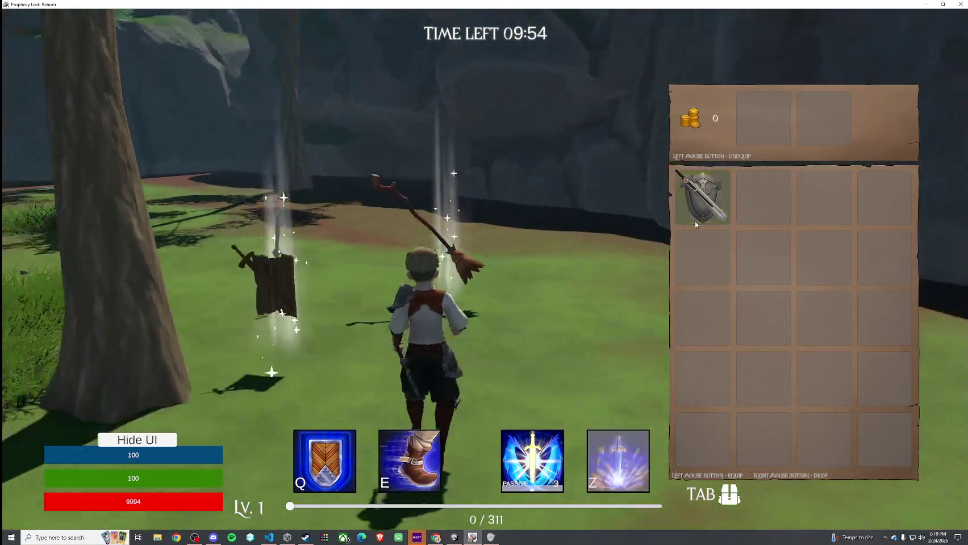
pyautogui.press('Tab')
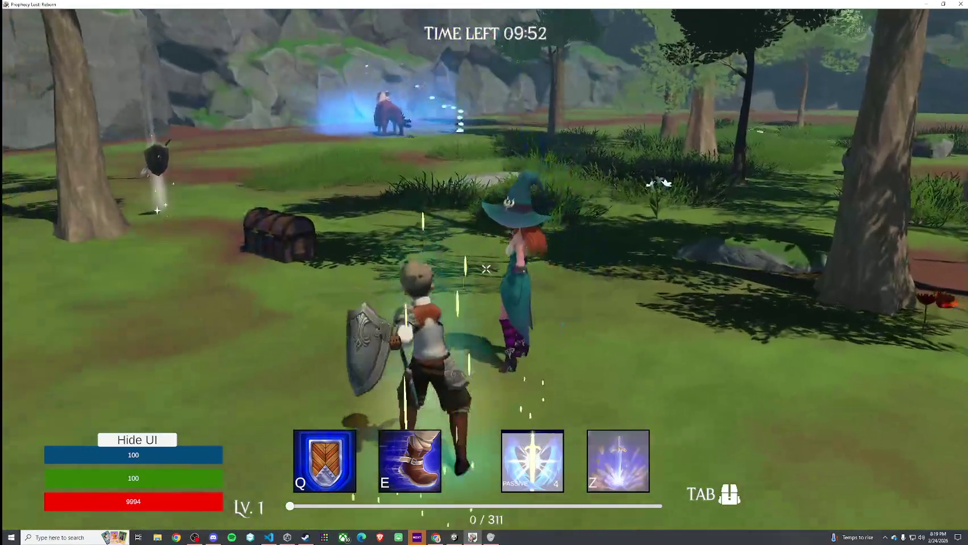
# Slash the witch three times to knock her down, then unleash the Z special ability
pyautogui.click(486, 269)
pyautogui.click(485, 269)
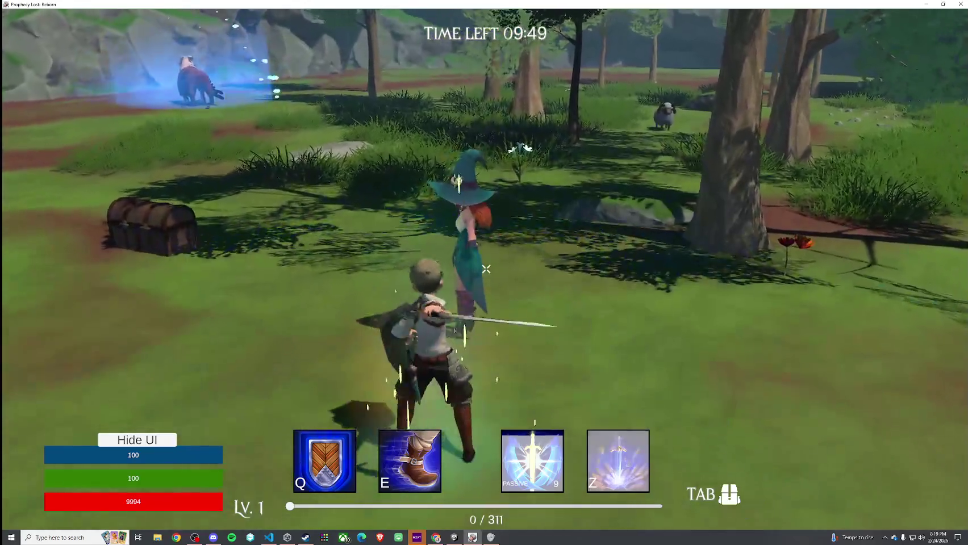
pyautogui.click(486, 269)
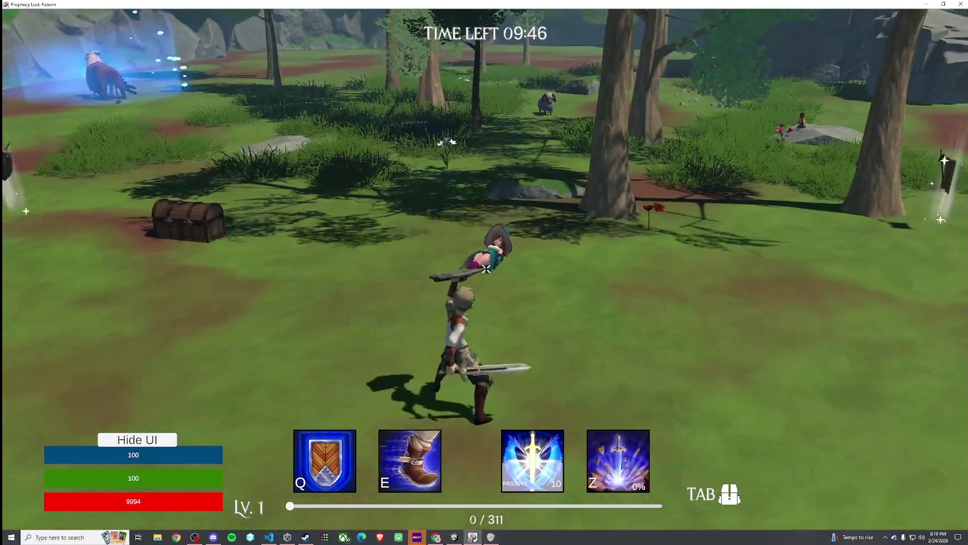
pyautogui.press('z')
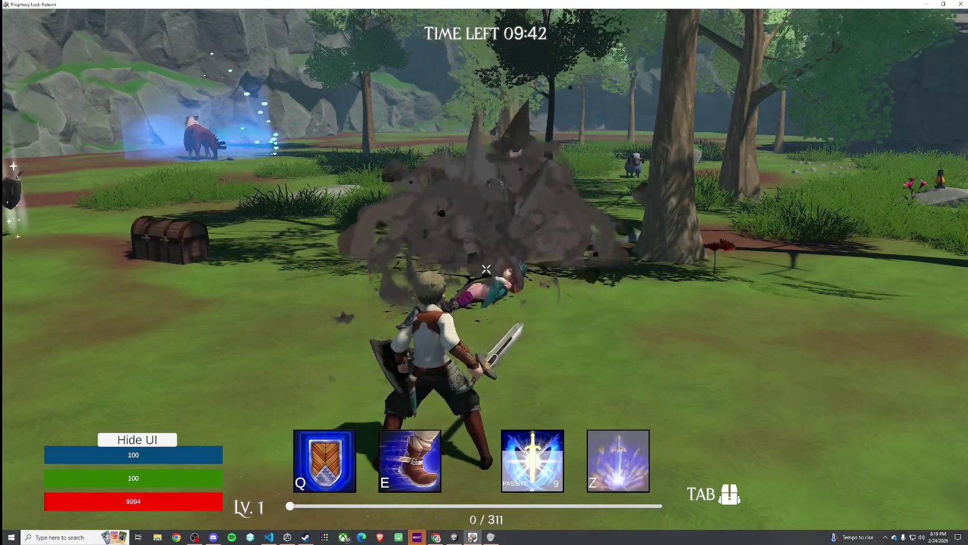
# Get back into the game, run to the treasure chest, and open it with F
pyautogui.press('super')
pyautogui.press('super')
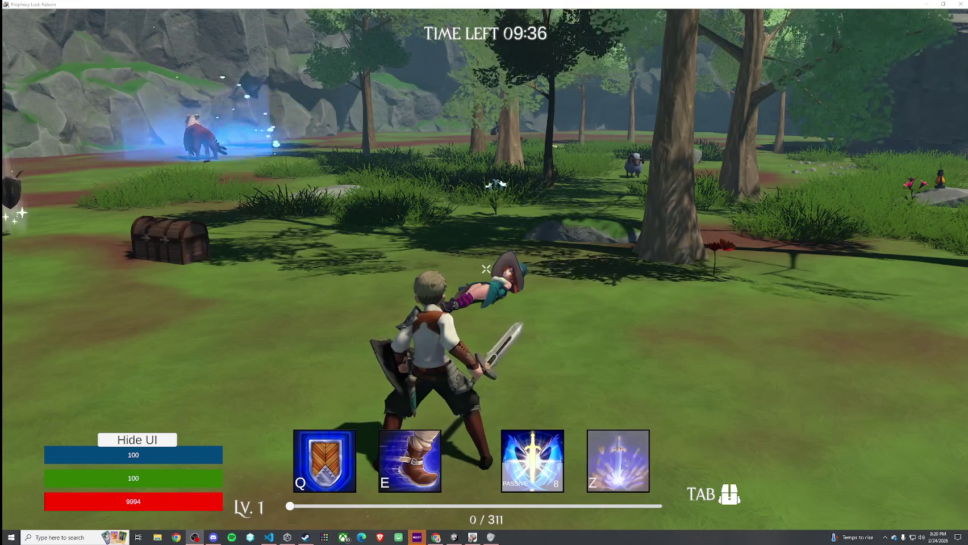
pyautogui.press('super')
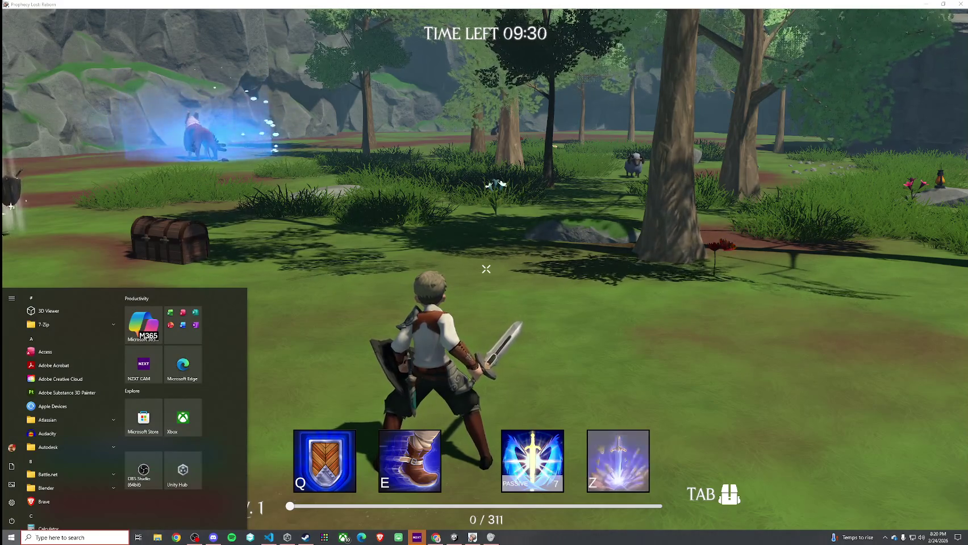
pyautogui.press('Escape')
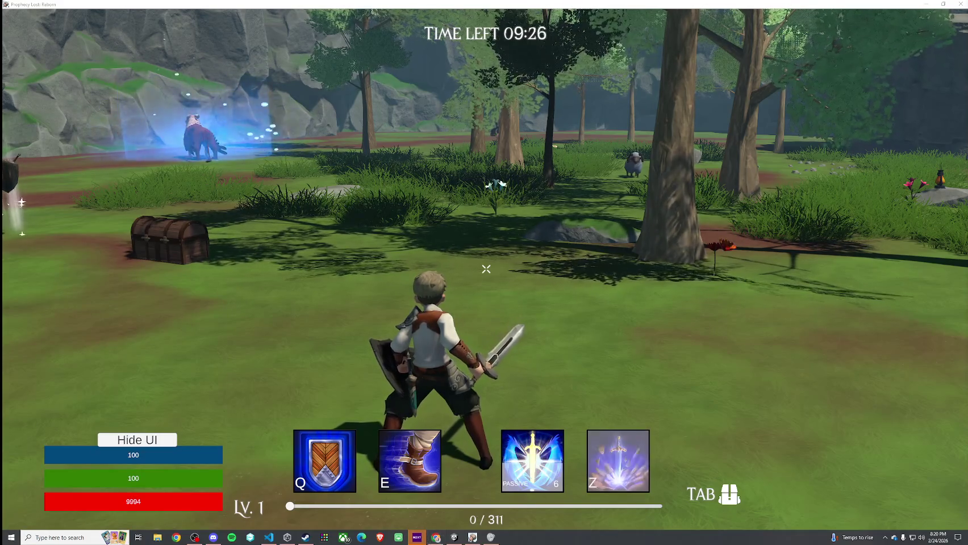
pyautogui.press('super')
pyautogui.press('Escape')
pyautogui.press('w')
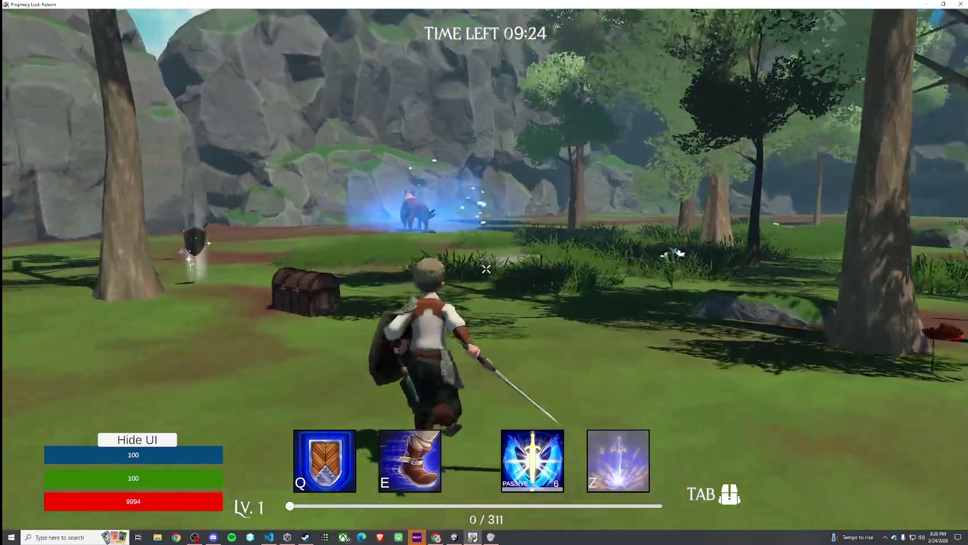
pyautogui.press('f')
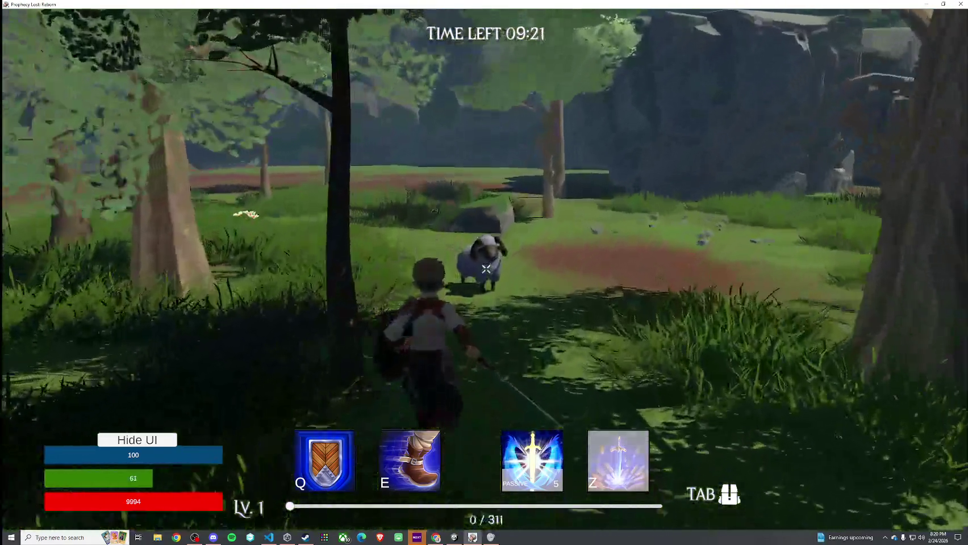
# Swing at the sheep, then advance through the clearing using the Q shield and Z rock eruption
pyautogui.click(486, 269)
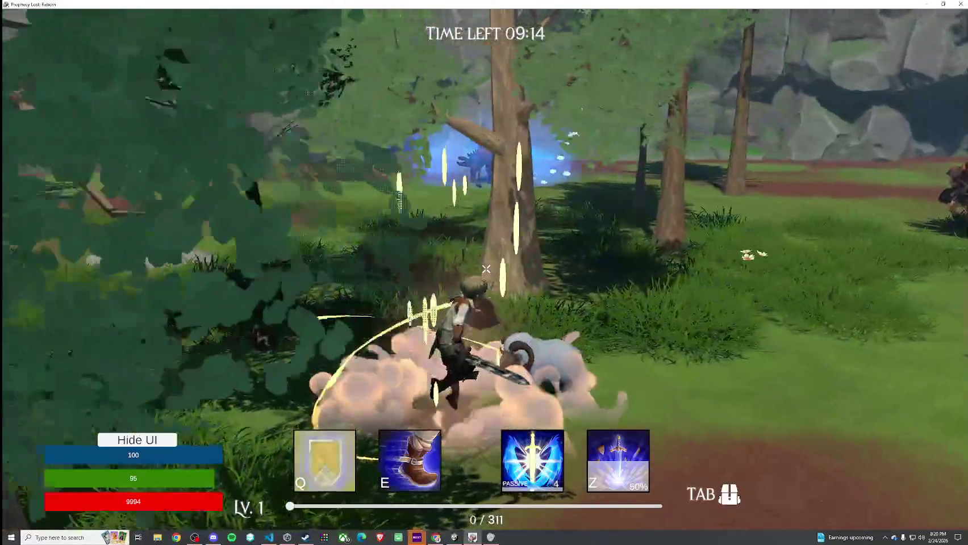
pyautogui.press('w')
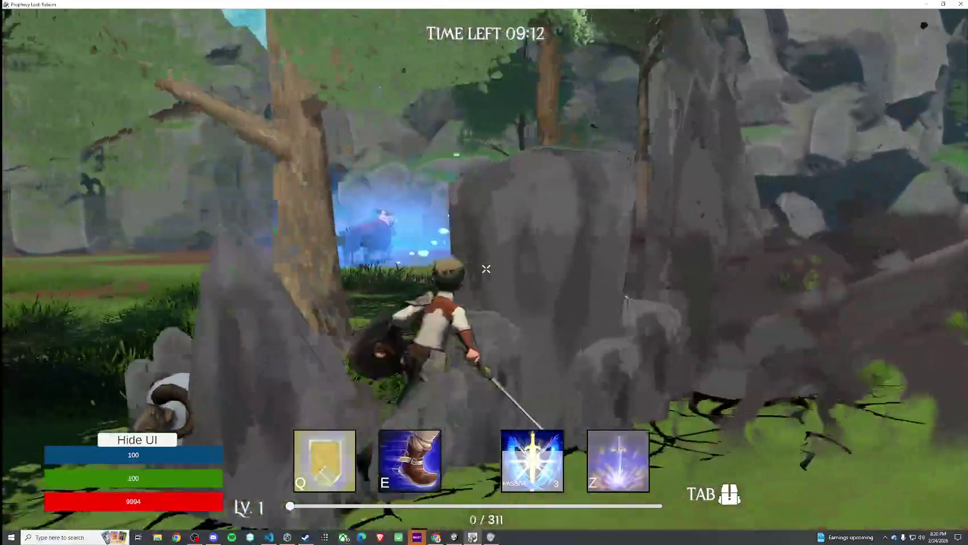
pyautogui.press('w')
pyautogui.press('q')
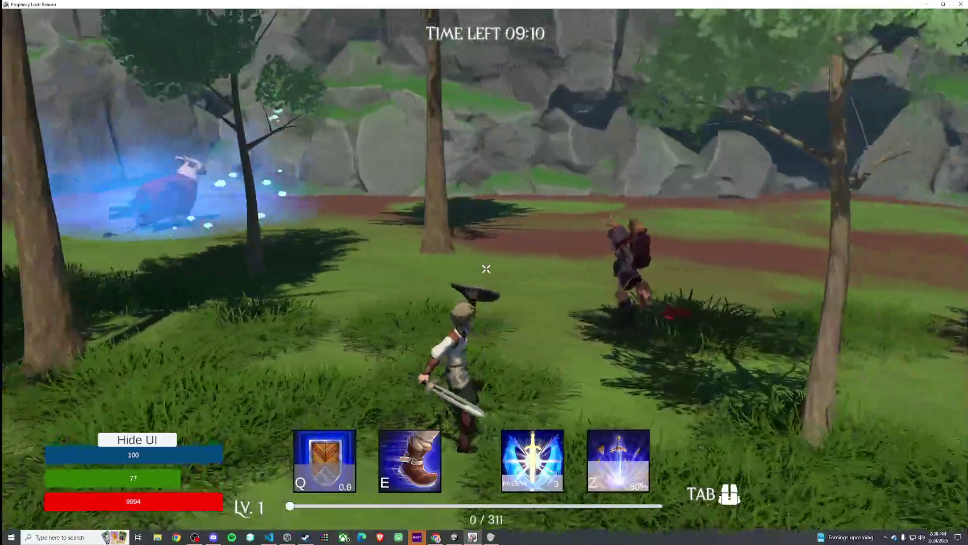
pyautogui.press('w')
pyautogui.press('z')
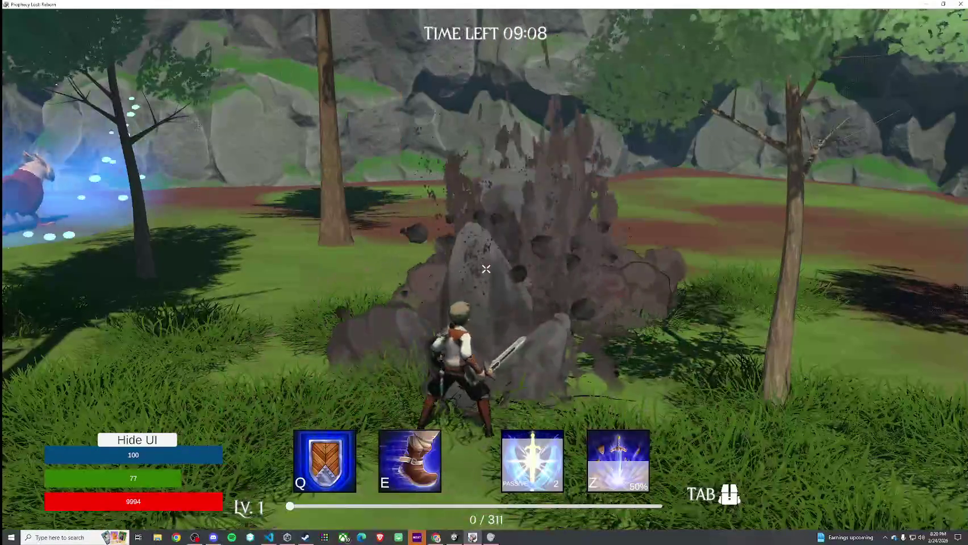
pyautogui.press('w')
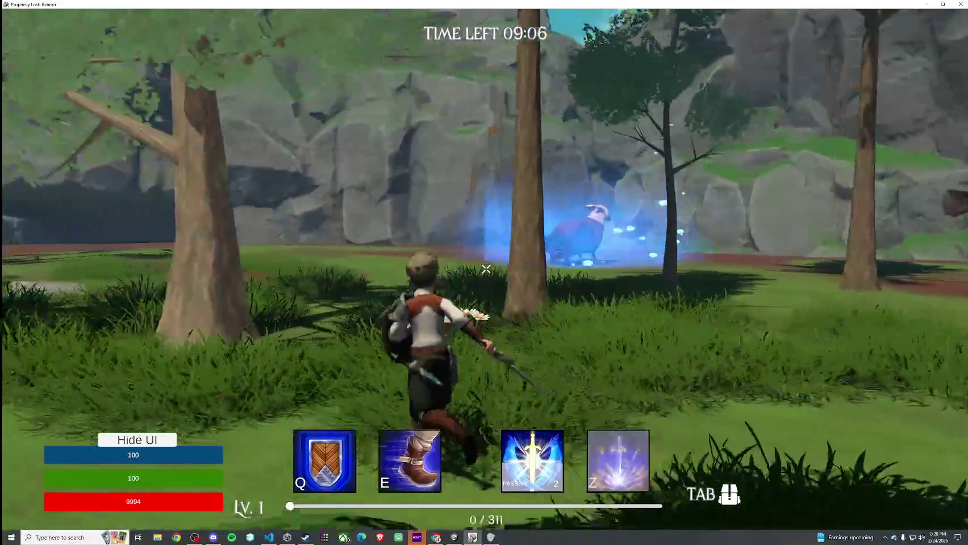
pyautogui.press('w')
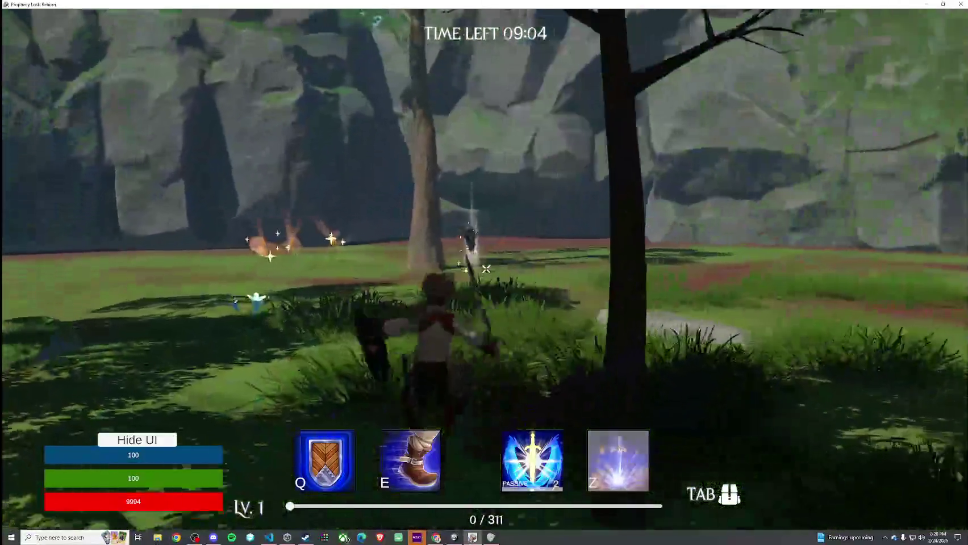
pyautogui.press('w')
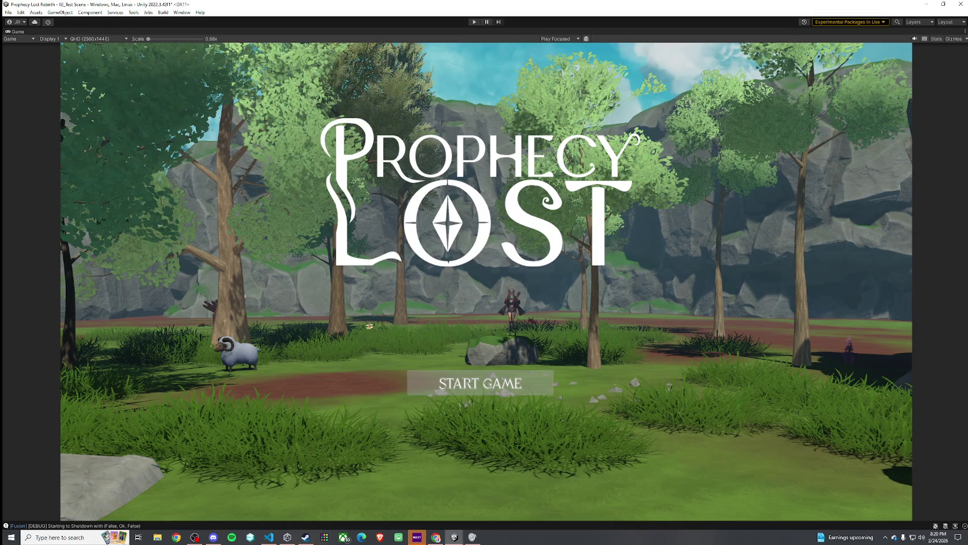
# Unmaximize the Game view, save 02_Test Scene via File > Save, and switch to the Scene tab
pyautogui.hotkey('shift', 'space')
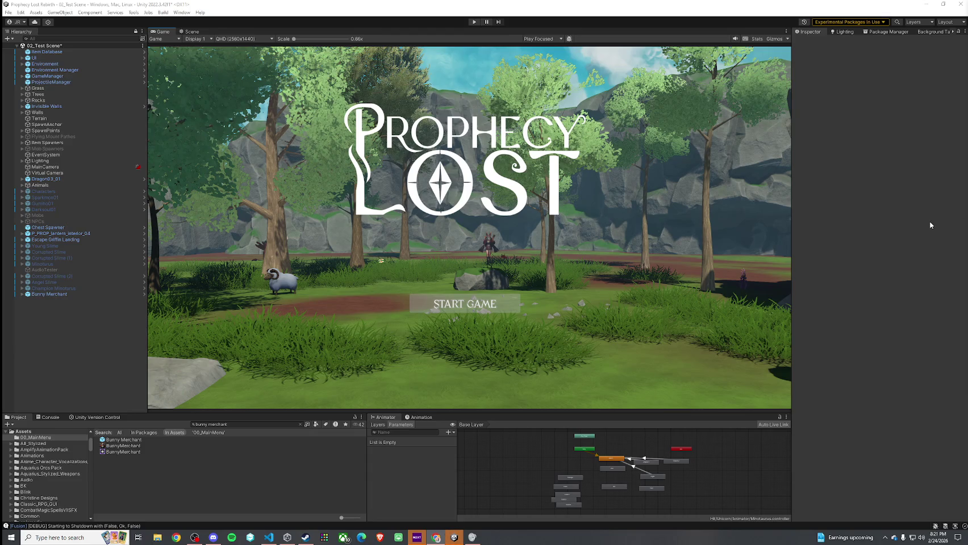
pyautogui.click(8, 12)
pyautogui.click(23, 50)
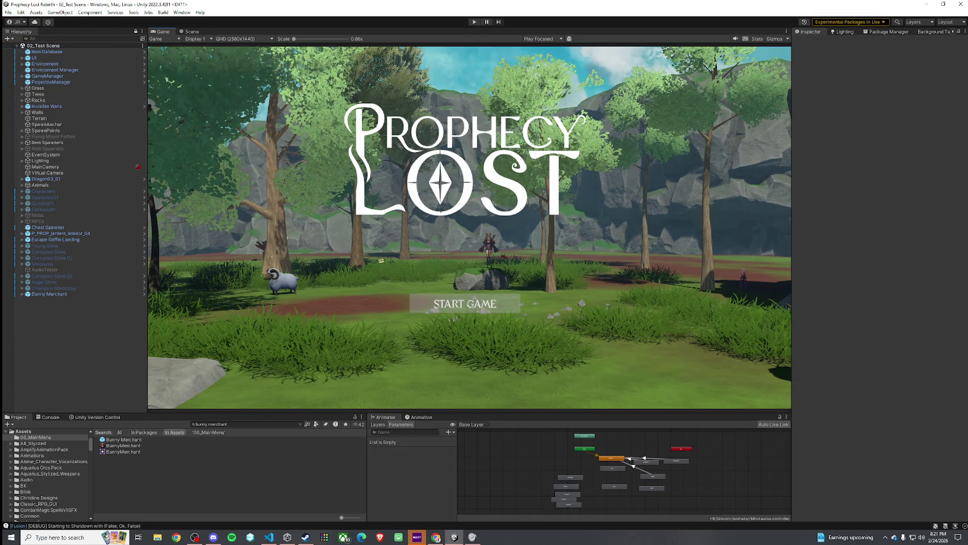
pyautogui.click(192, 32)
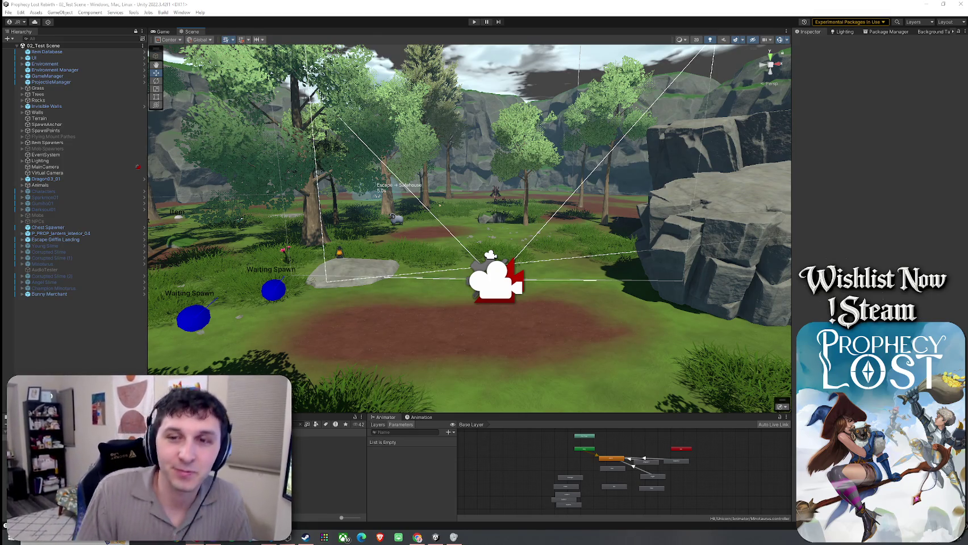
# Orbit the scene view and briefly open and close the account menu
pyautogui.moveTo(466, 245)
pyautogui.mouseDown()
pyautogui.moveTo(410, 280)
pyautogui.moveTo(426, 271)
pyautogui.moveTo(455, 290)
pyautogui.moveTo(225, 349)
pyautogui.moveTo(296, 335)
pyautogui.moveTo(255, 318)
pyautogui.mouseUp()
pyautogui.click(12, 22)
pyautogui.click(124, 319)
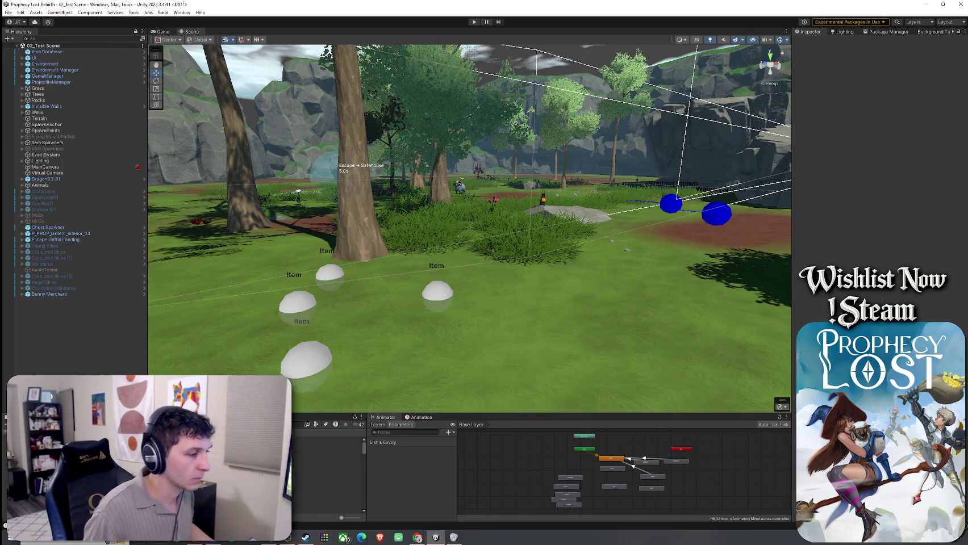
# Search Windows for 'weapon plan' and open weapon plan graphic.png
pyautogui.press('super+s')
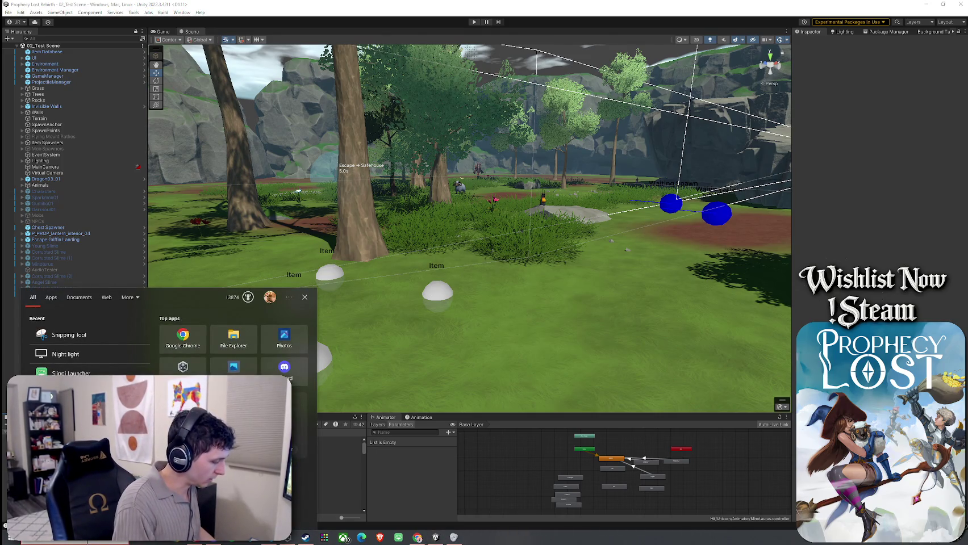
pyautogui.write('plants')
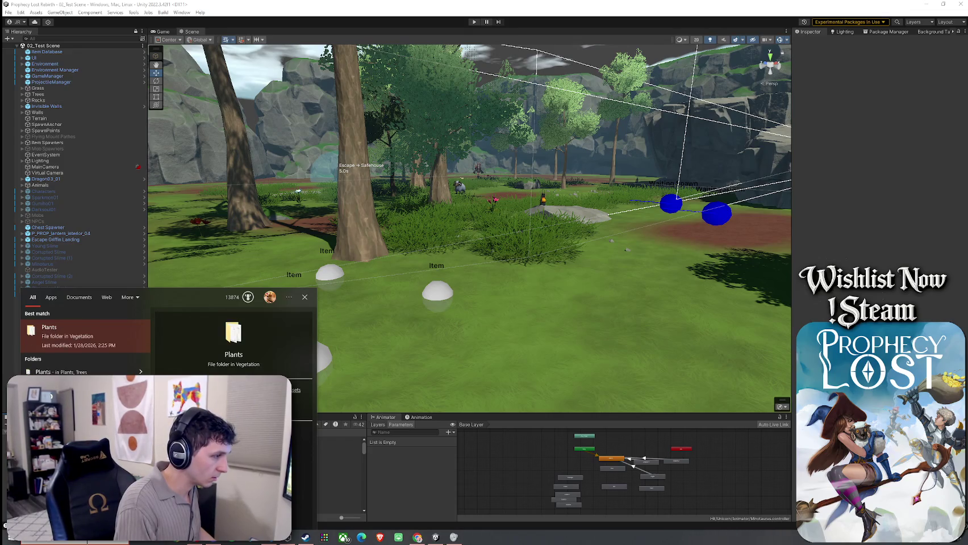
pyautogui.write('ee')
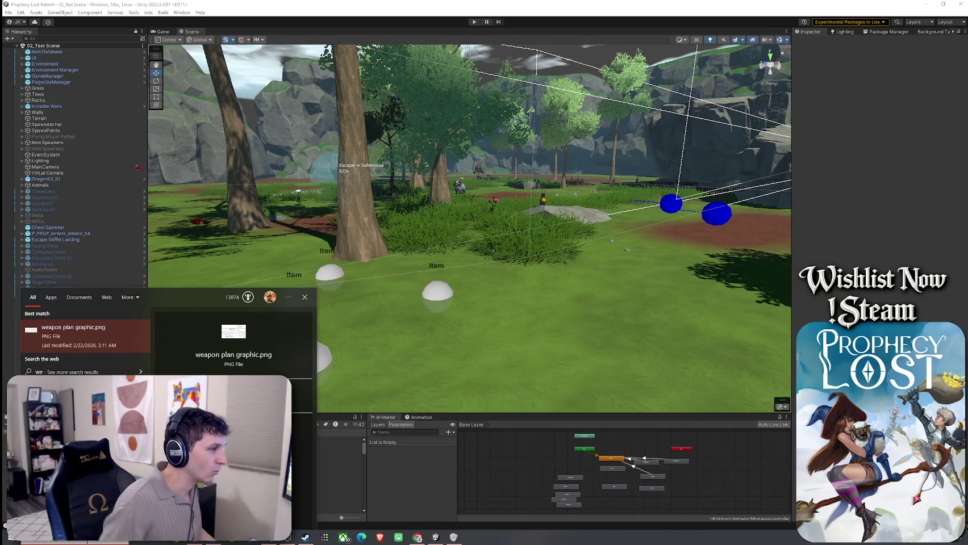
pyautogui.write('apon plan')
pyautogui.press('Return')
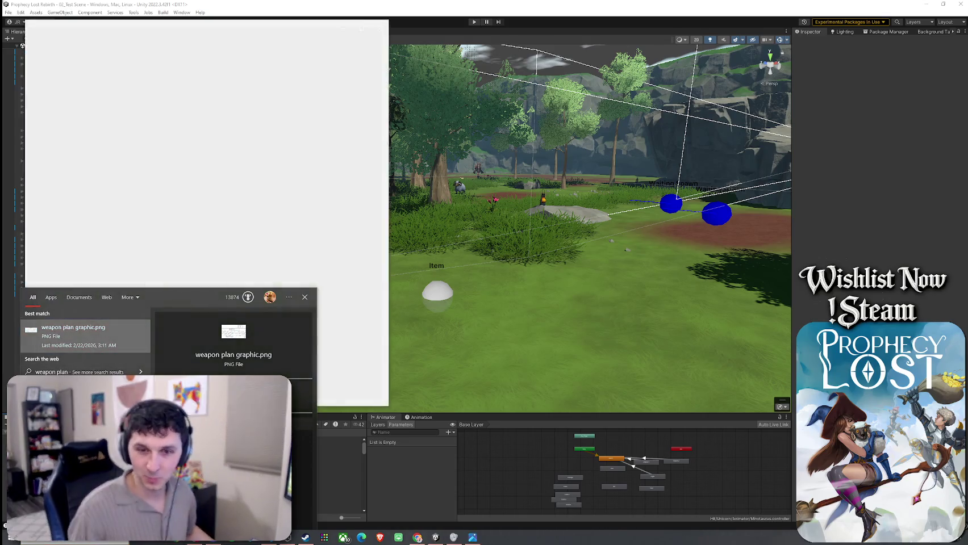
# Maximize the Photos window and zoom in on the squire's T1 and T2 weapon rows
pyautogui.click(360, 24)
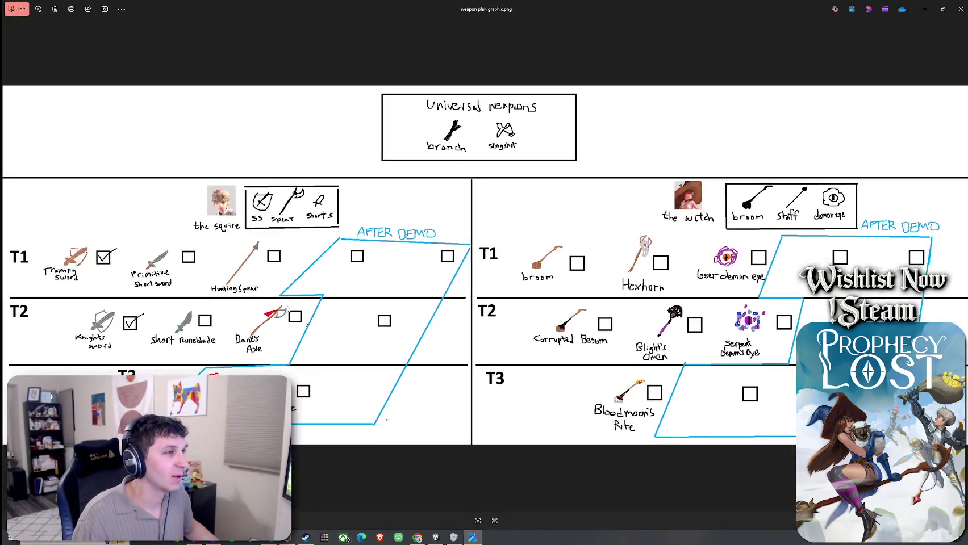
pyautogui.scroll(4, 301, 304)
pyautogui.moveTo(263, 291)
pyautogui.mouseDown()
pyautogui.moveTo(326, 275)
pyautogui.moveTo(358, 212)
pyautogui.mouseUp()
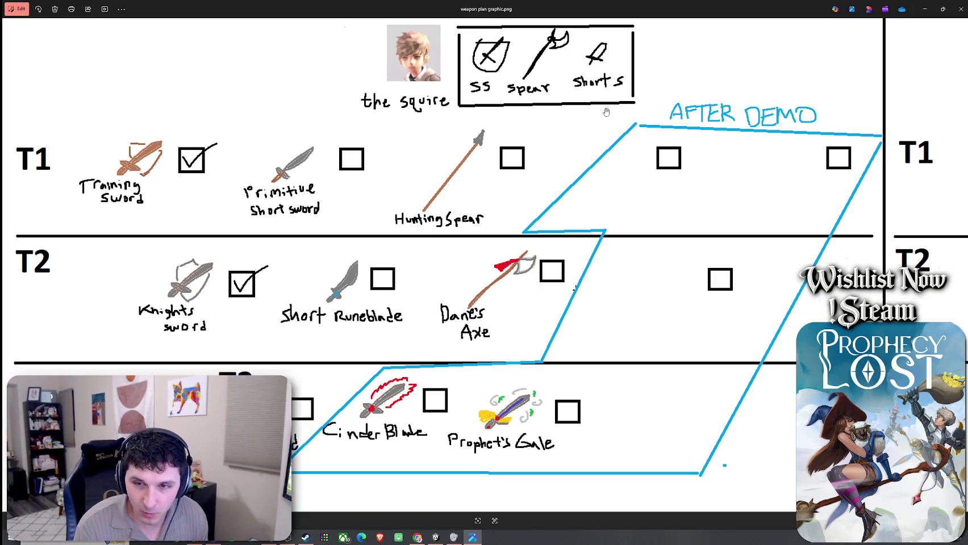
# Pan across to the witch's broom and Hexhorn weapons, then back to the squire's rows and AFTER DEMO area
pyautogui.scroll(3, 566, 166)
pyautogui.hscroll(3, 530, 153)
pyautogui.hscroll(15, 530, 153)
pyautogui.hscroll(4, 725, 139)
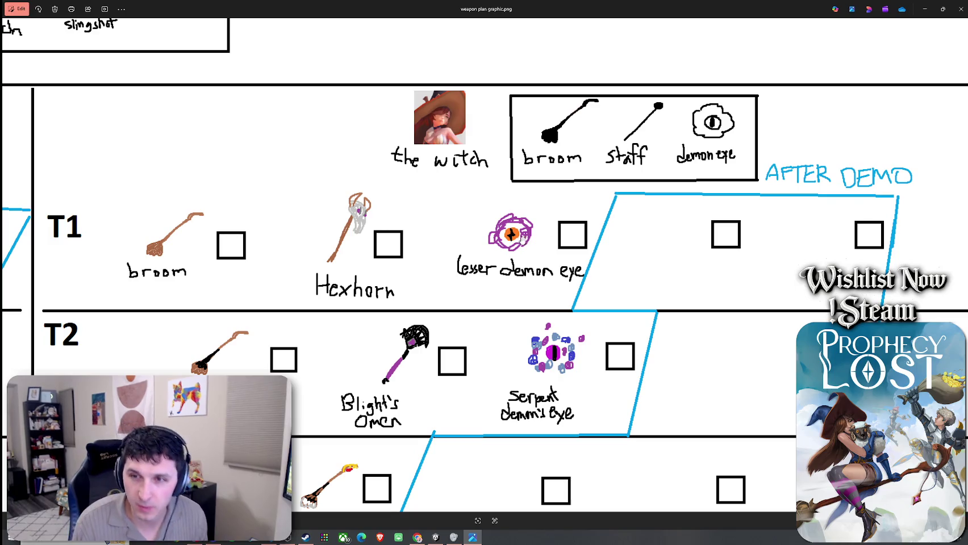
pyautogui.hscroll(-12, 531, 234)
pyautogui.hscroll(-10, 559, 242)
pyautogui.moveTo(570, 222)
pyautogui.mouseDown()
pyautogui.moveTo(661, 250)
pyautogui.moveTo(296, 236)
pyautogui.mouseUp()
pyautogui.moveTo(636, 181)
pyautogui.mouseDown()
pyautogui.moveTo(390, 181)
pyautogui.moveTo(426, 188)
pyautogui.mouseUp()
pyautogui.moveTo(492, 188); pyautogui.dragTo(870, 179)
pyautogui.moveTo(449, 156); pyautogui.dragTo(696, 139)
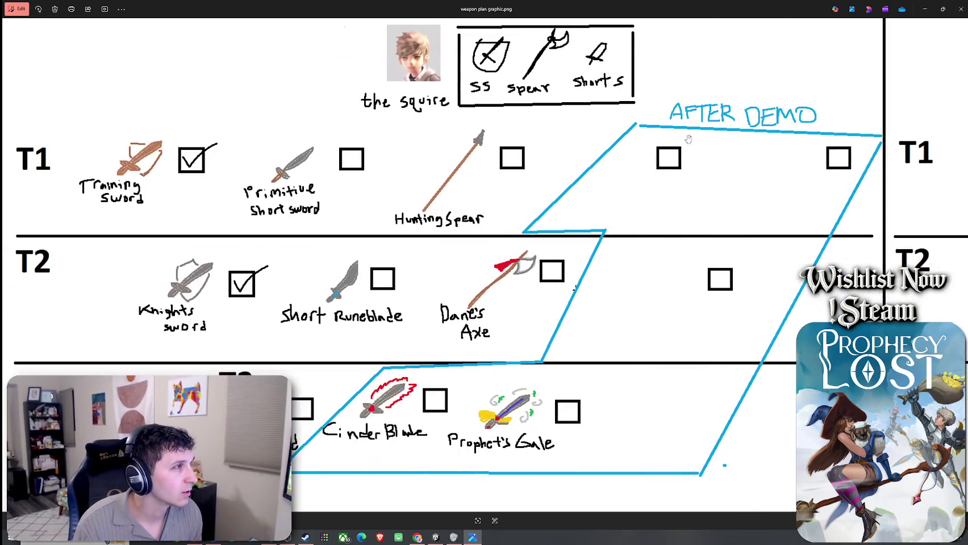
pyautogui.moveTo(413, 120); pyautogui.dragTo(441, 154)
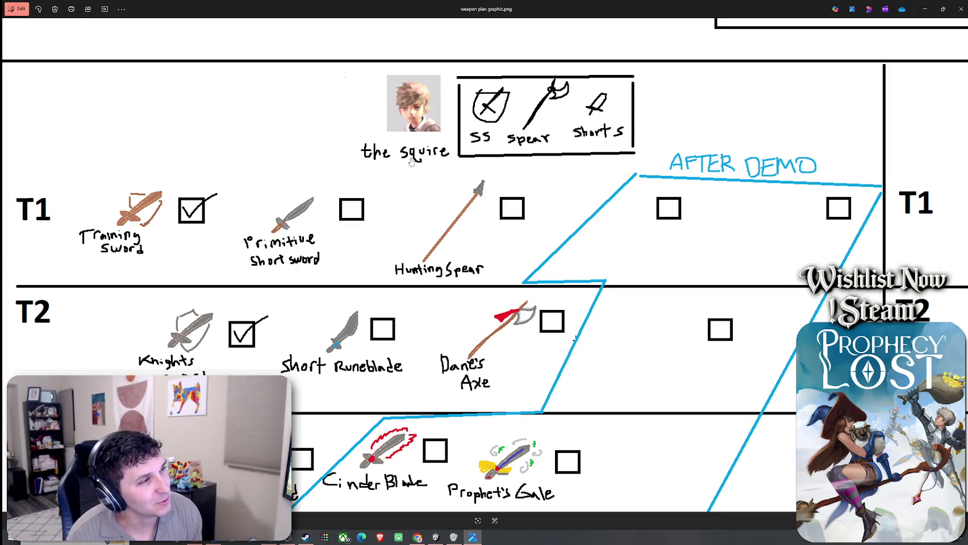
# Zoom and pan over the squire's tiers, with Training Sword and Knights Sword checked, then minimize Photos
pyautogui.scroll(5, 409, 158)
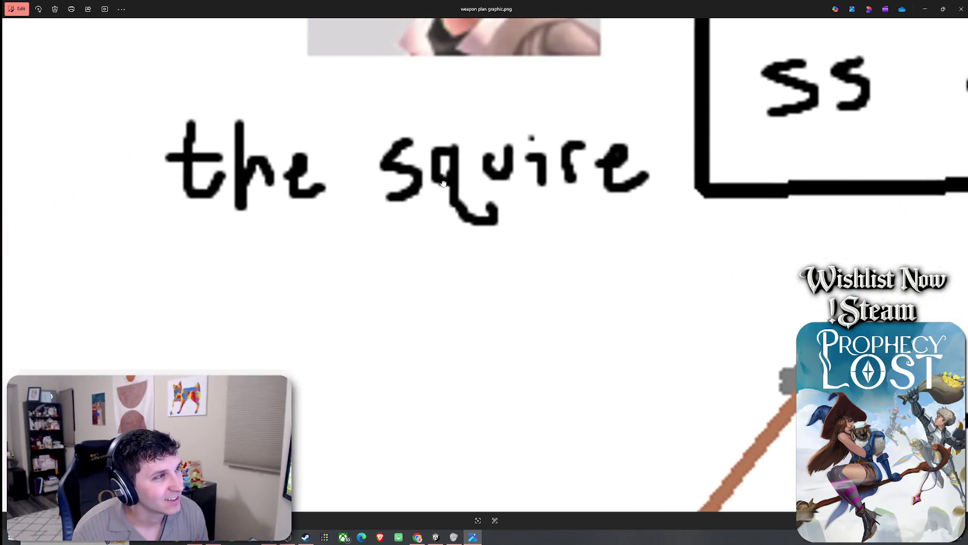
pyautogui.scroll(-5, 513, 250)
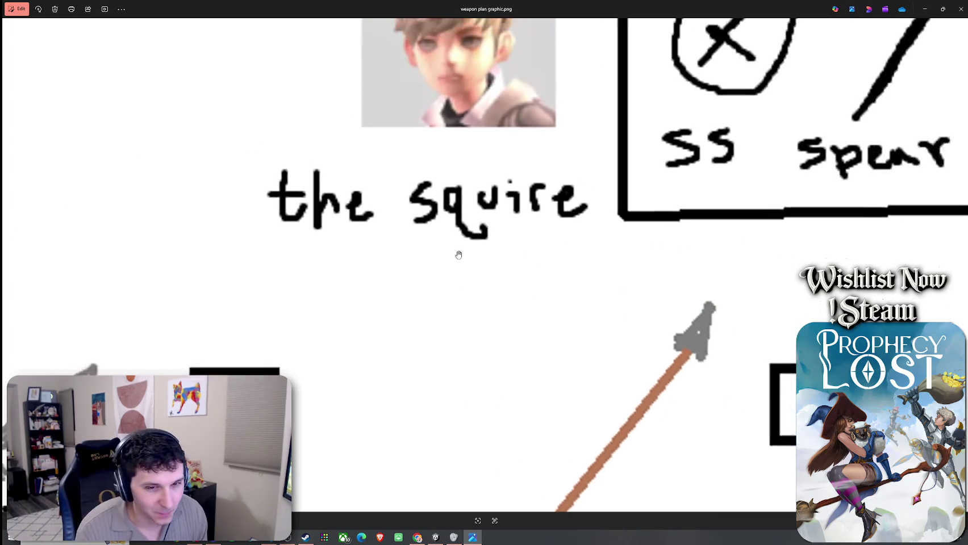
pyautogui.scroll(2, 531, 265)
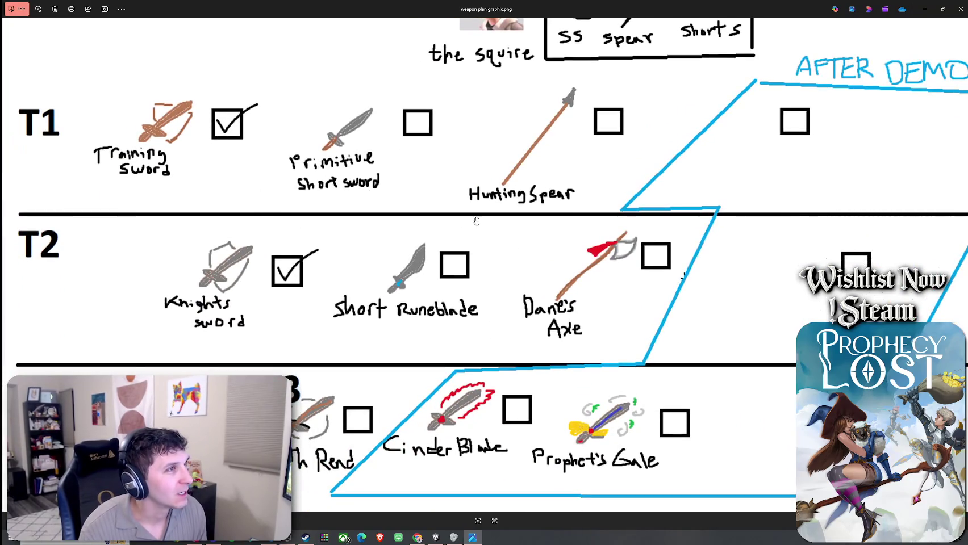
pyautogui.scroll(1, 471, 221)
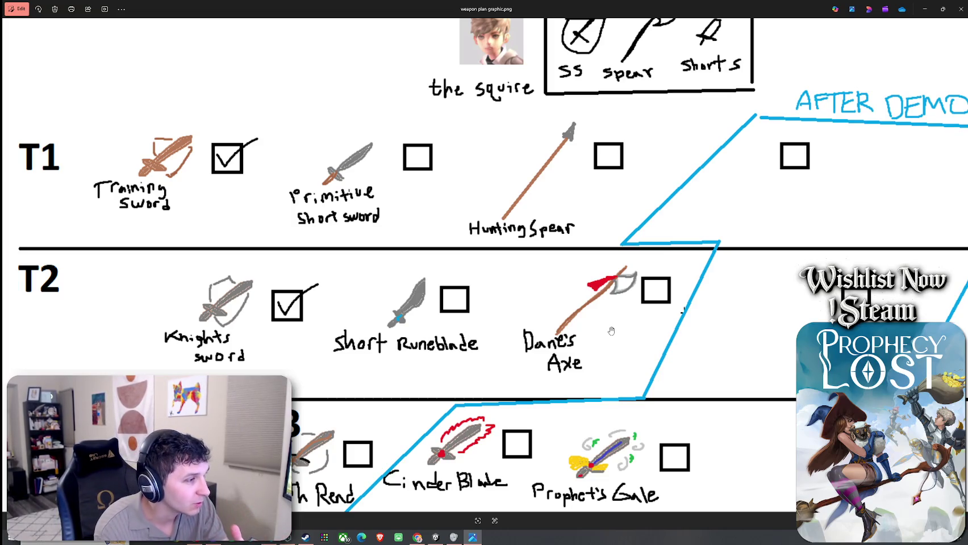
pyautogui.moveTo(490, 319)
pyautogui.mouseDown()
pyautogui.moveTo(473, 300)
pyautogui.moveTo(462, 253)
pyautogui.moveTo(490, 253)
pyautogui.mouseUp()
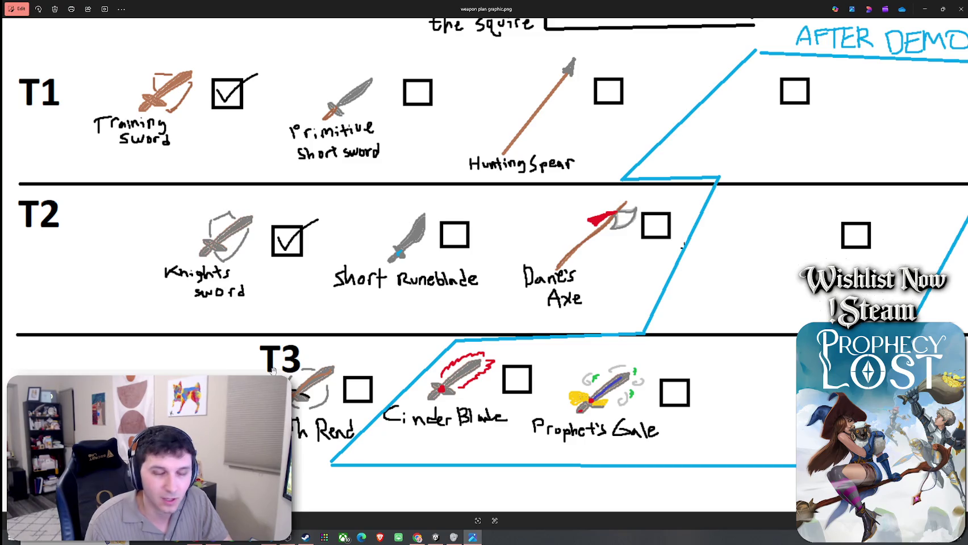
pyautogui.scroll(1, 261, 265)
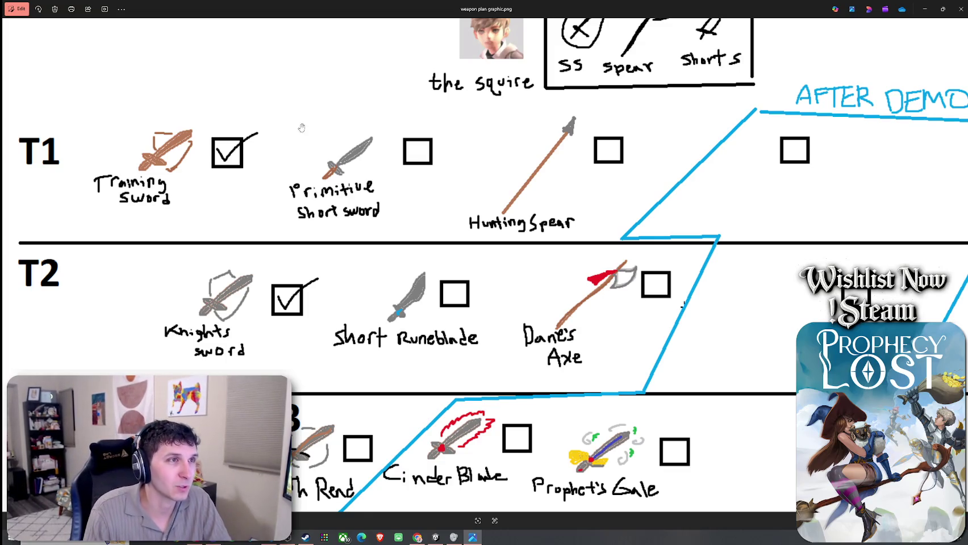
pyautogui.scroll(3, 303, 125)
pyautogui.hscroll(2, 303, 125)
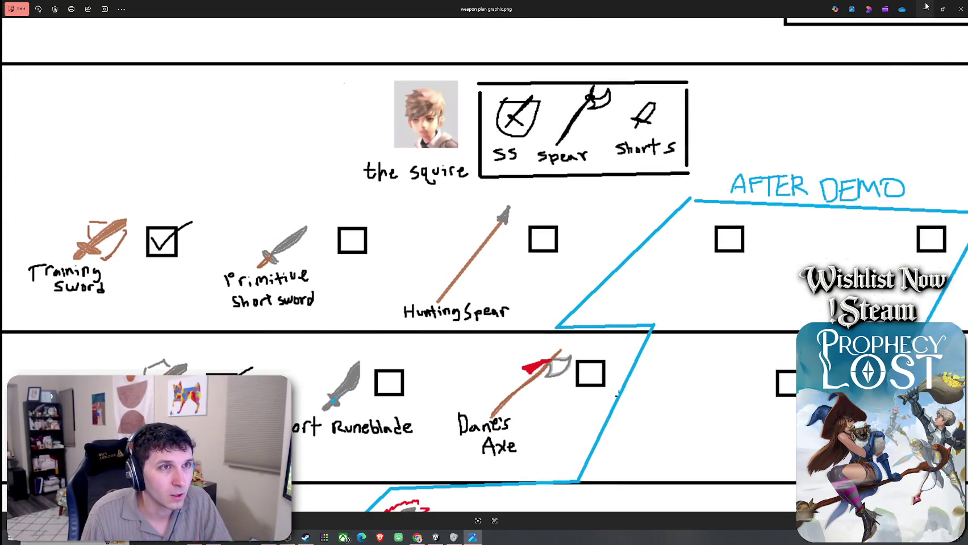
pyautogui.click(926, 6)
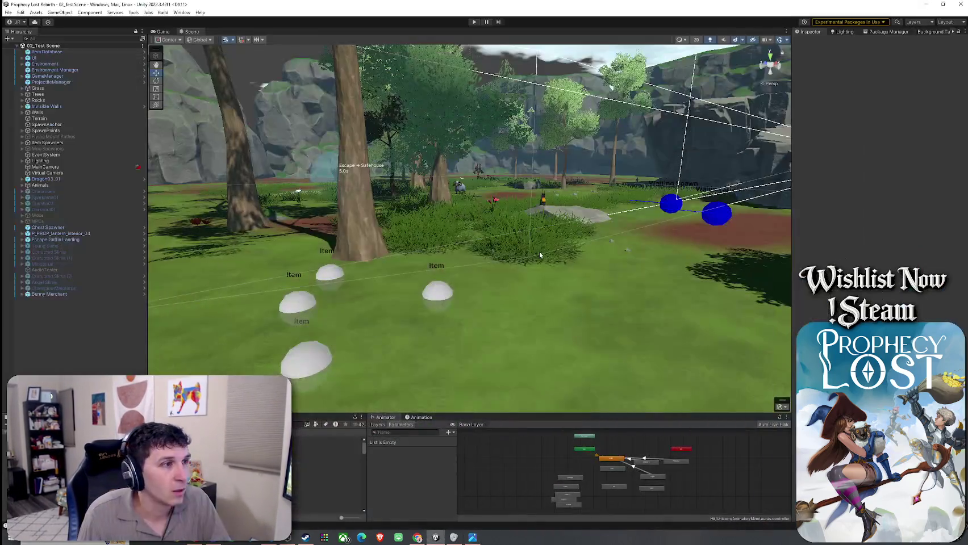
# Raise the Scene/Animator divider to enlarge the bottom panel and focus the Project asset search field
pyautogui.click(8, 13)
pyautogui.click(20, 12)
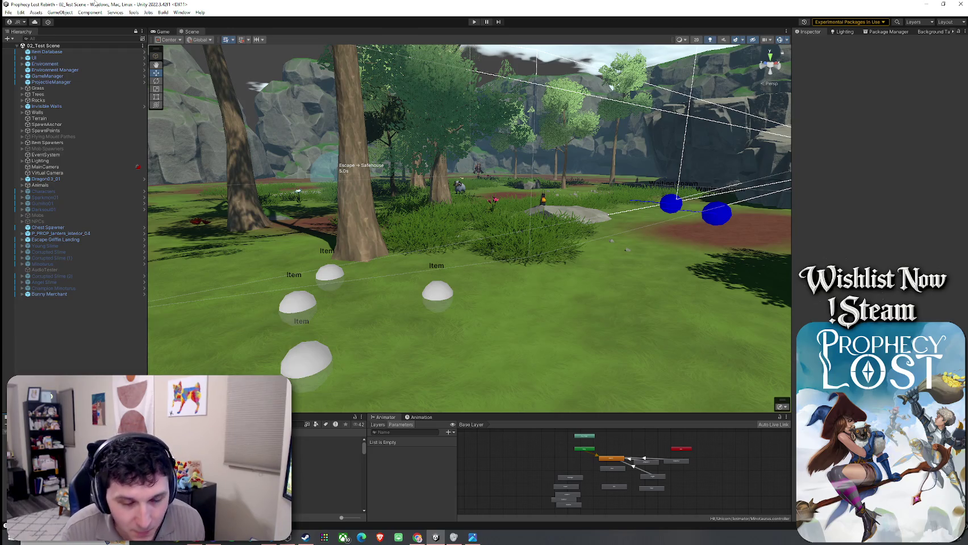
pyautogui.moveTo(515, 413); pyautogui.dragTo(507, 353)
pyautogui.click(270, 363)
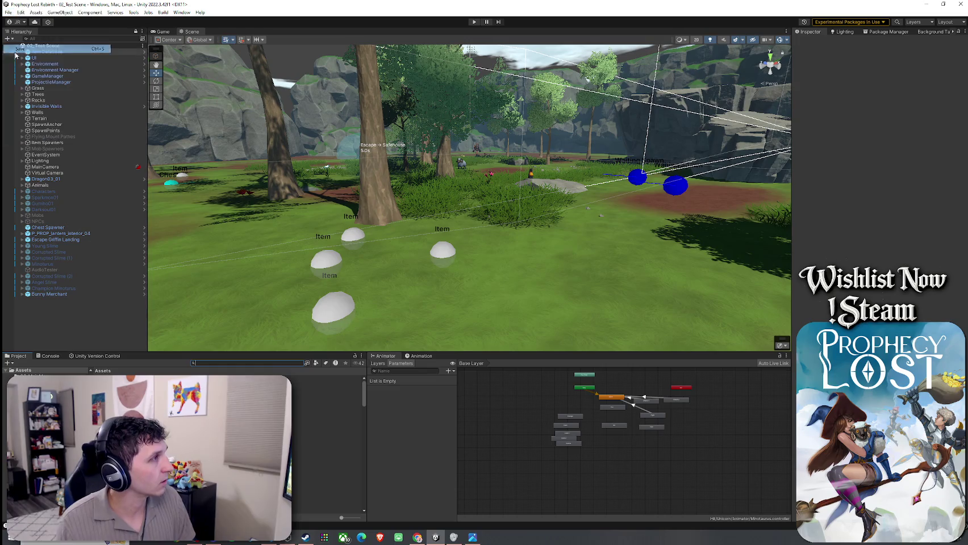
# Select the item spawner, search the Project for 'Primitive Short Sword', and select its EquipItemSO asset
pyautogui.click(442, 250)
pyautogui.click(222, 363)
pyautogui.write('Primitive Short')
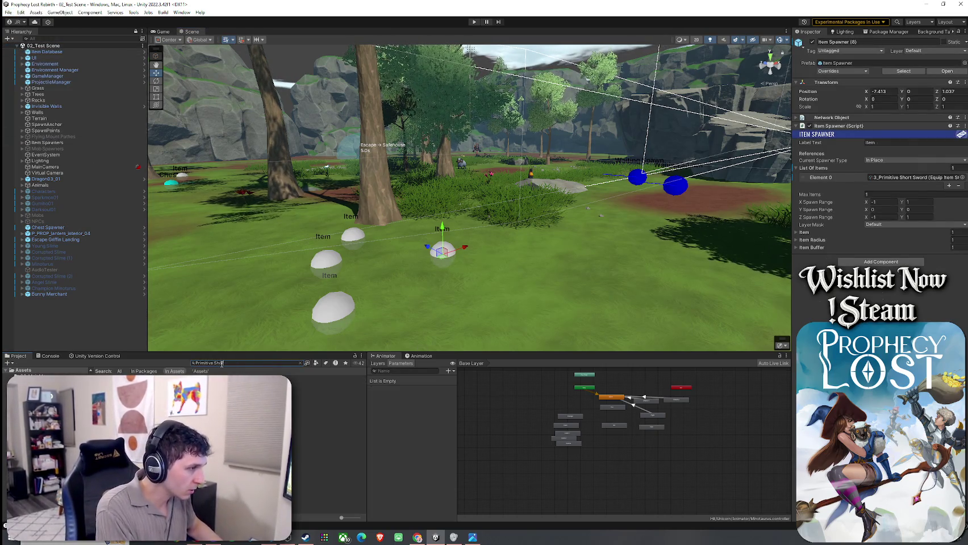
pyautogui.write('sword')
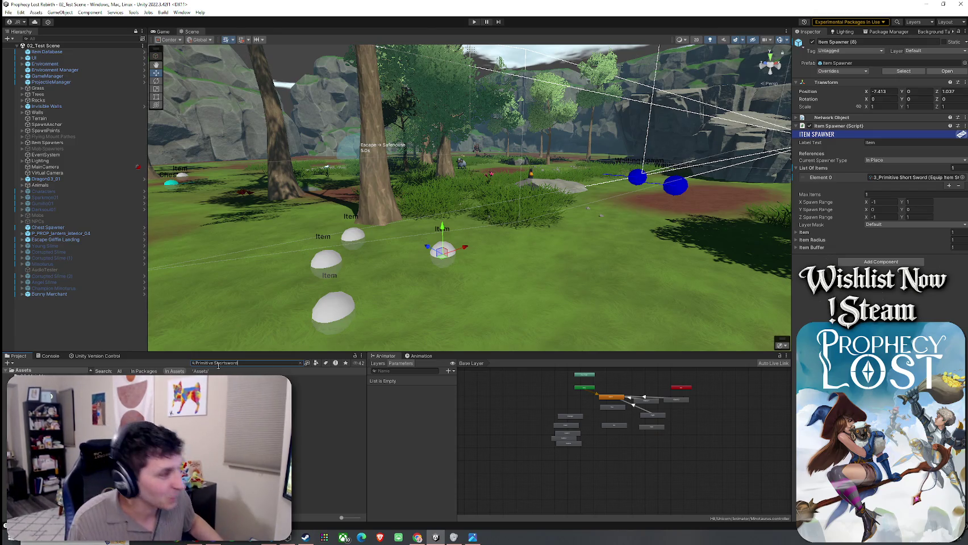
pyautogui.press('Left')
pyautogui.press('Left')
pyautogui.press('Left')
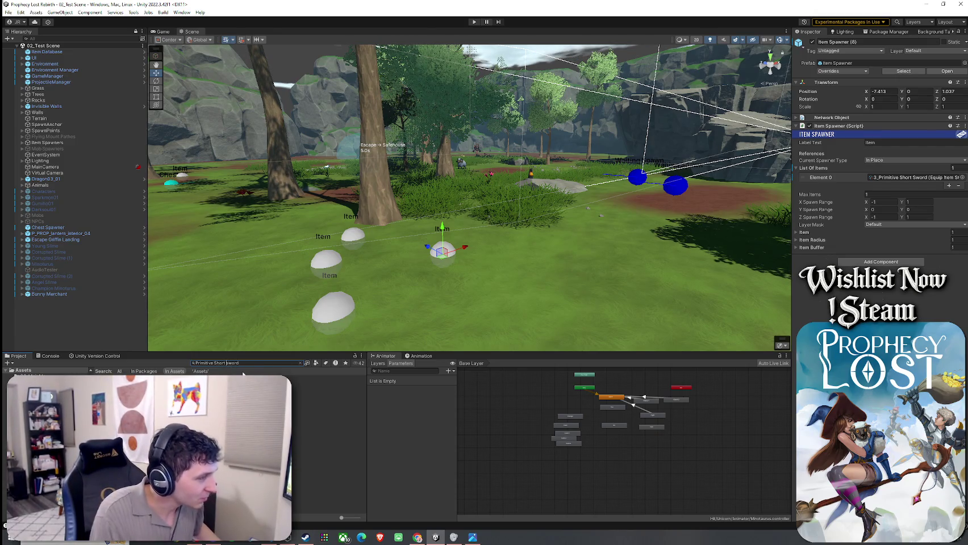
pyautogui.write('S')
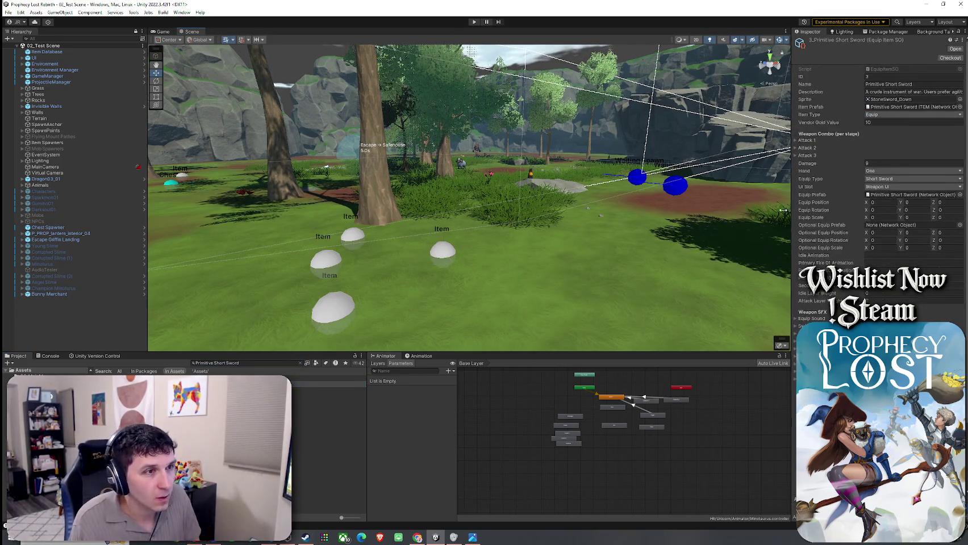
pyautogui.click(330, 384)
# Open the Primitive Short Sword ITEM prefab and orbit around its HCFX_Blessed_04_Small effect
pyautogui.doubleClick(326, 392)
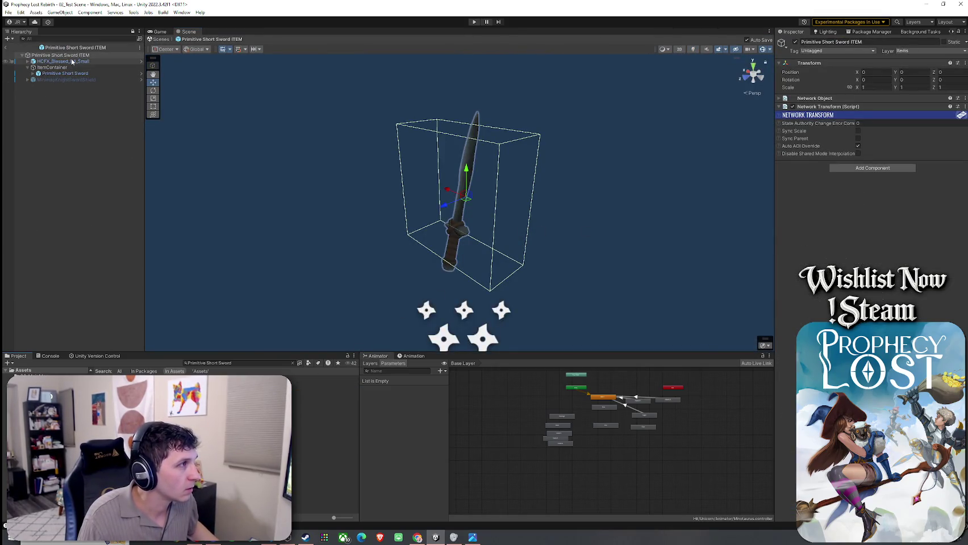
pyautogui.click(63, 61)
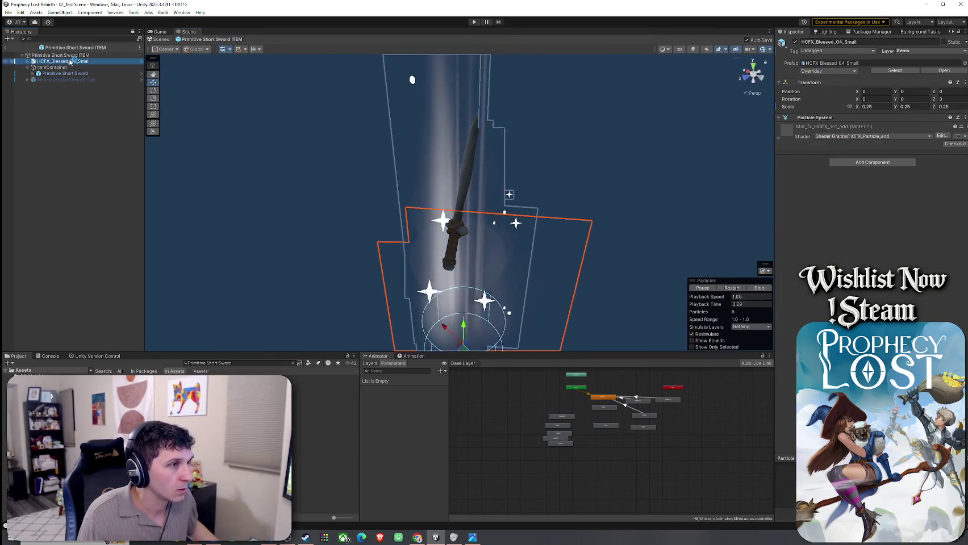
pyautogui.moveTo(422, 155)
pyautogui.mouseDown()
pyautogui.moveTo(251, 202)
pyautogui.moveTo(801, 194)
pyautogui.moveTo(536, 233)
pyautogui.moveTo(488, 223)
pyautogui.moveTo(572, 245)
pyautogui.moveTo(323, 232)
pyautogui.moveTo(285, 242)
pyautogui.moveTo(106, 249)
pyautogui.moveTo(779, 239)
pyautogui.mouseUp()
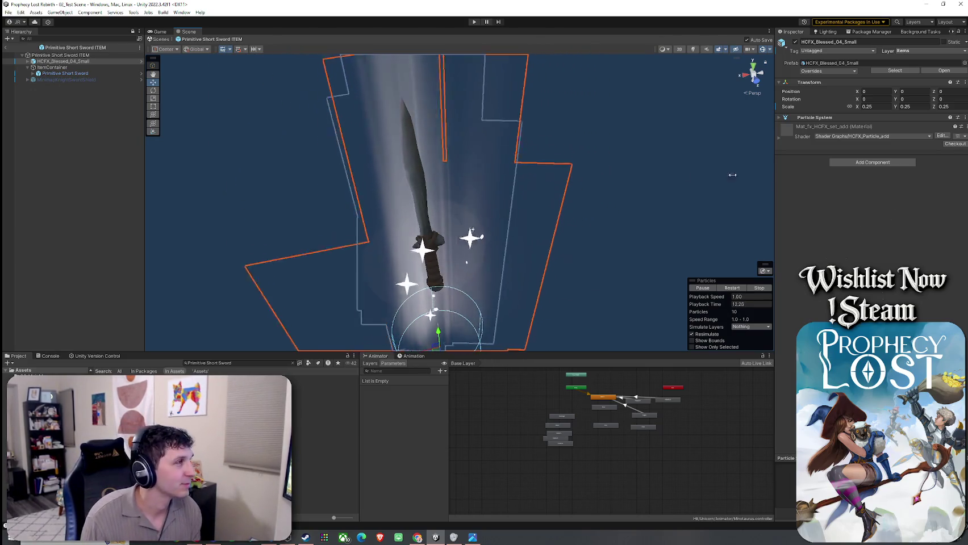
# Reselect the sword's item asset, widen the Inspector, and expand its Attack 1 settings
pyautogui.click(318, 384)
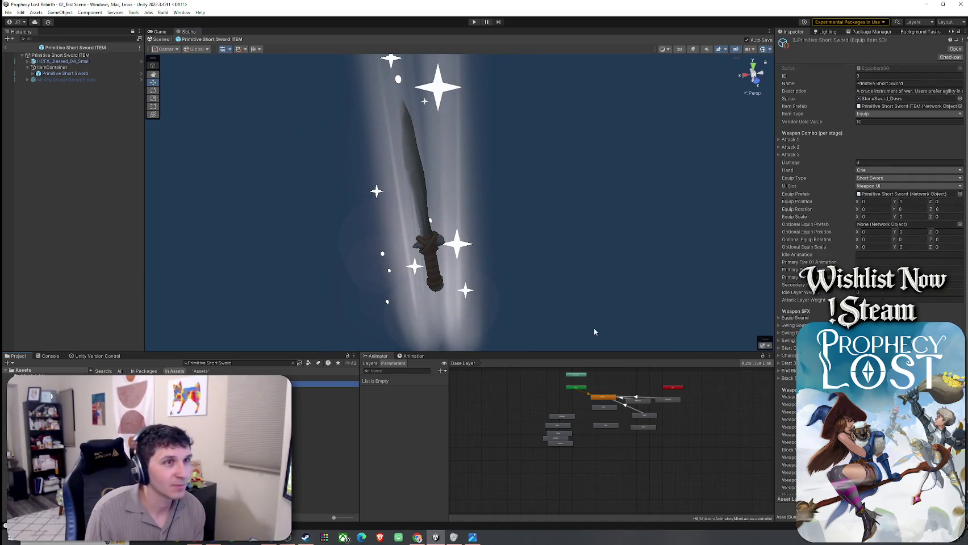
pyautogui.moveTo(775, 176); pyautogui.dragTo(718, 177)
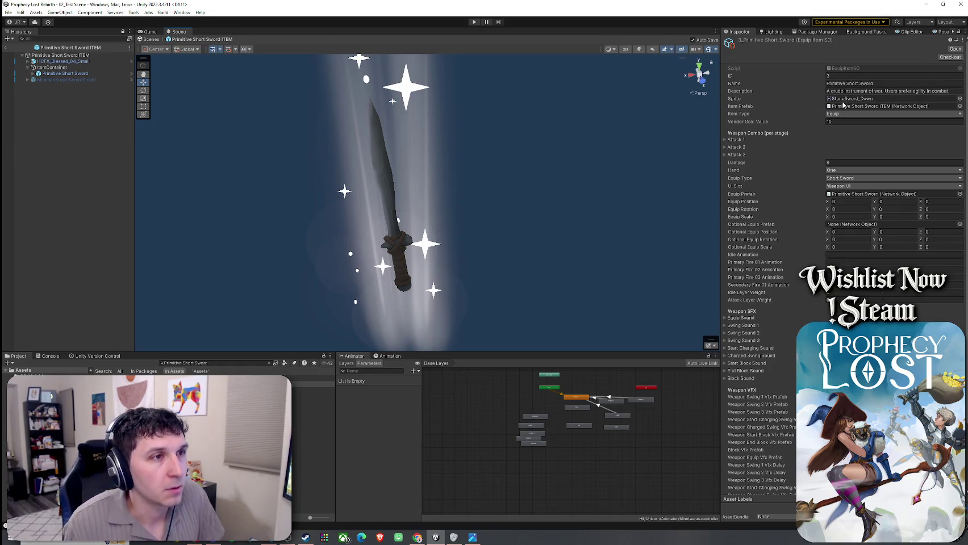
pyautogui.click(734, 139)
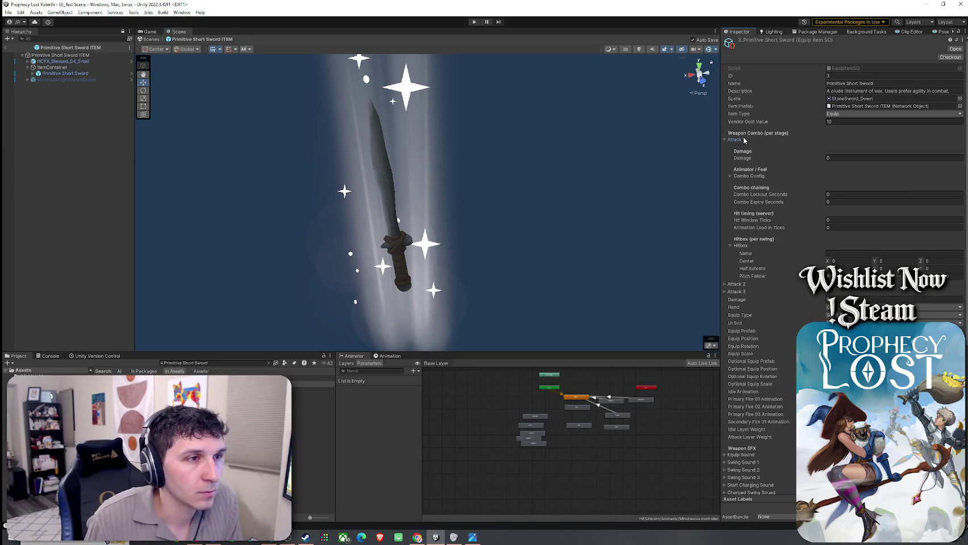
pyautogui.click(844, 160)
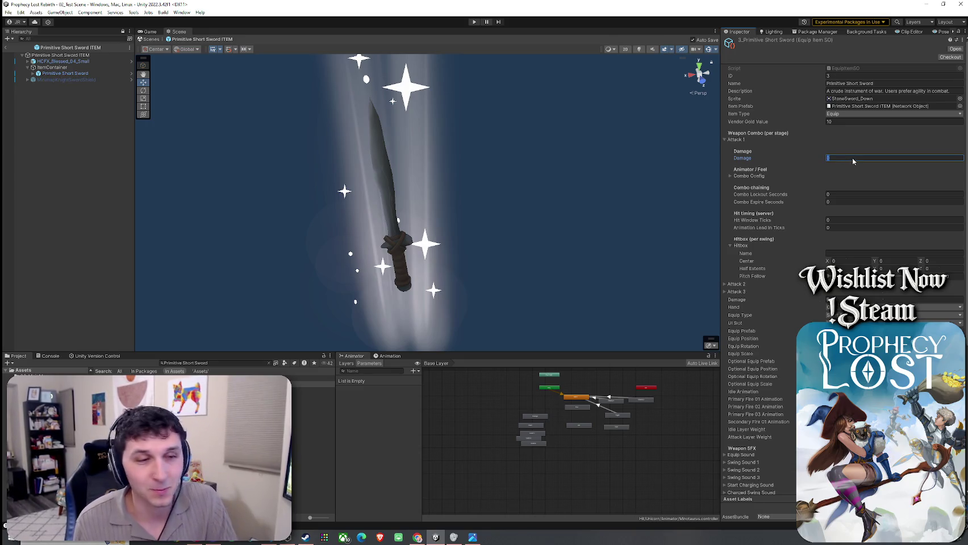
pyautogui.click(220, 364)
pyautogui.moveTo(221, 364); pyautogui.dragTo(131, 364)
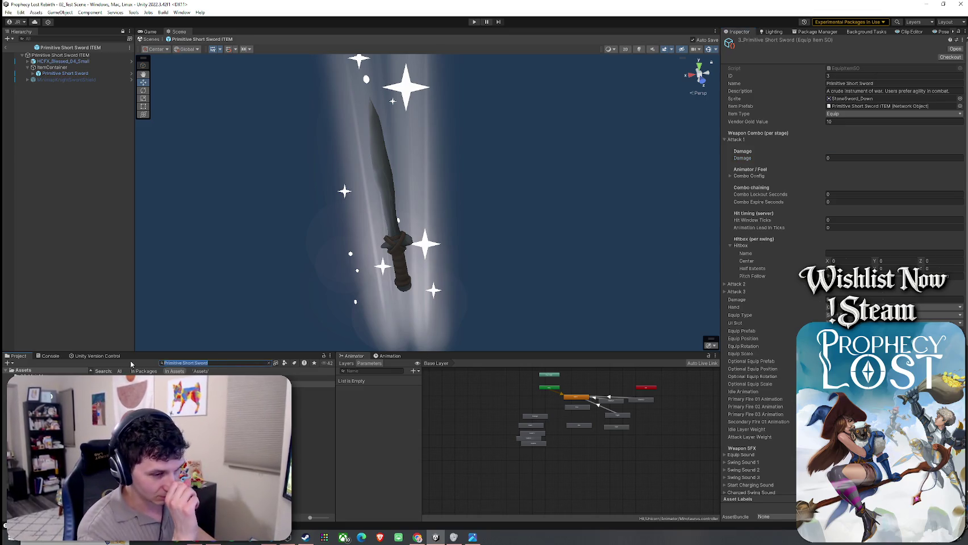
pyautogui.write('trau')
# Search the Project for 'training sword' and select the Training Sword and Shield item data
pyautogui.press('BackSpace')
pyautogui.write('in')
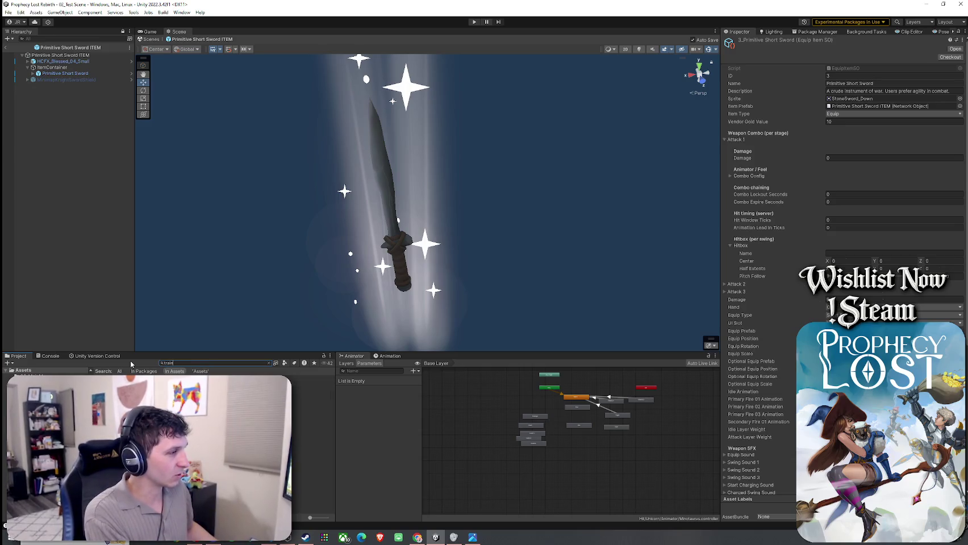
pyautogui.write('g sword')
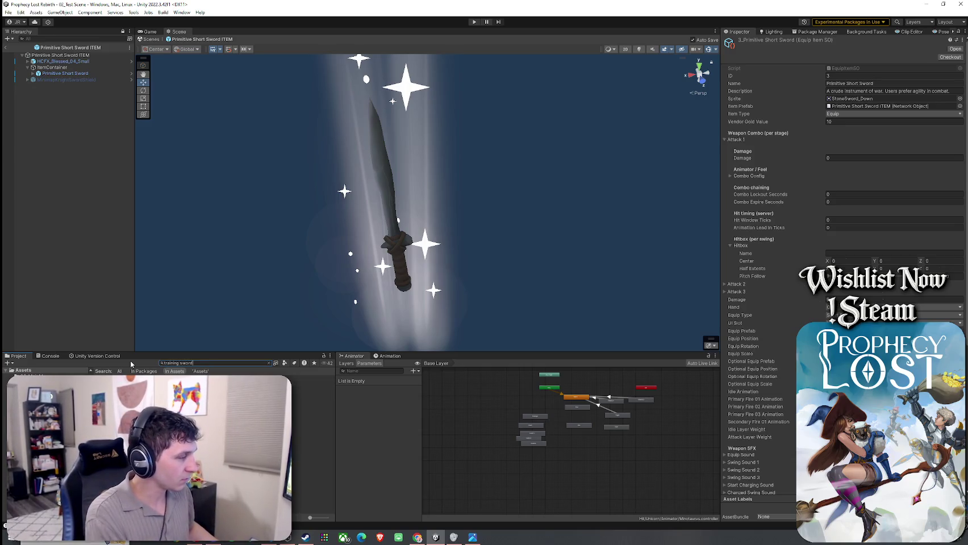
pyautogui.click(307, 384)
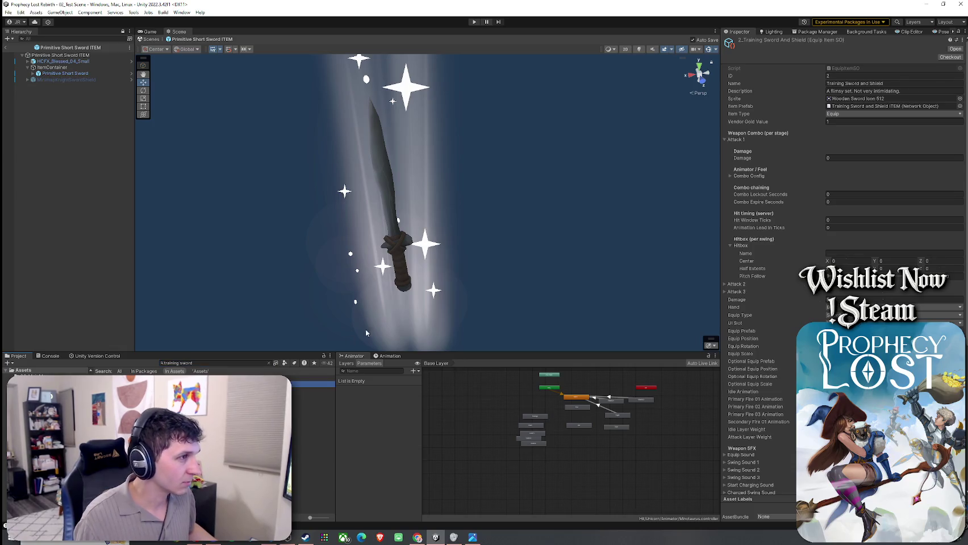
# Open the Training Sword and Shield ITEM prefab, inspect HCFX_Blessed_04_Small, then reselect its item data
pyautogui.doubleClick(312, 391)
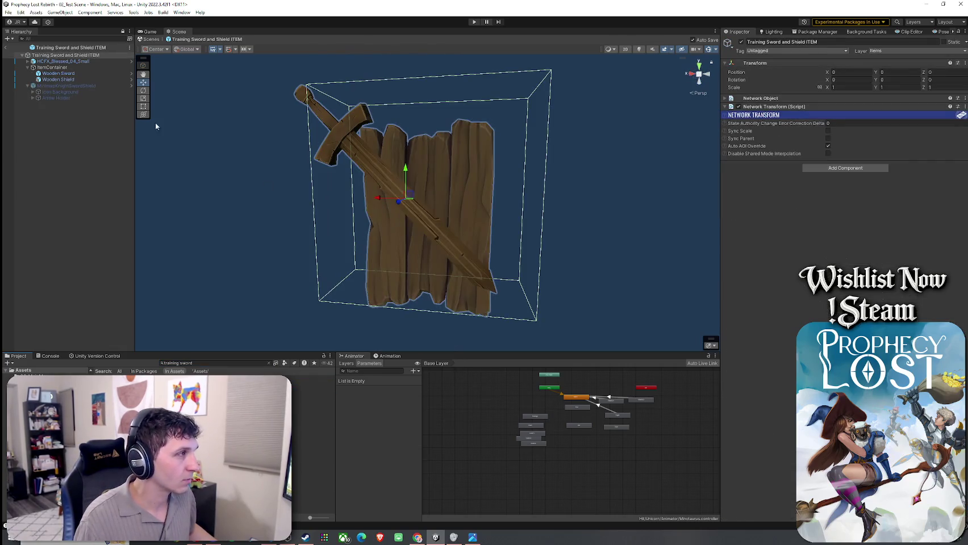
pyautogui.click(74, 61)
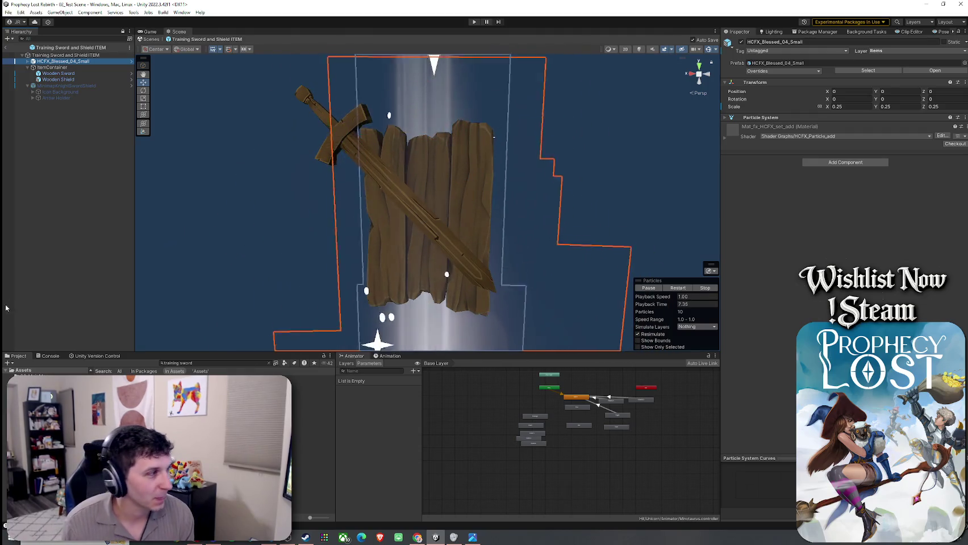
pyautogui.click(307, 384)
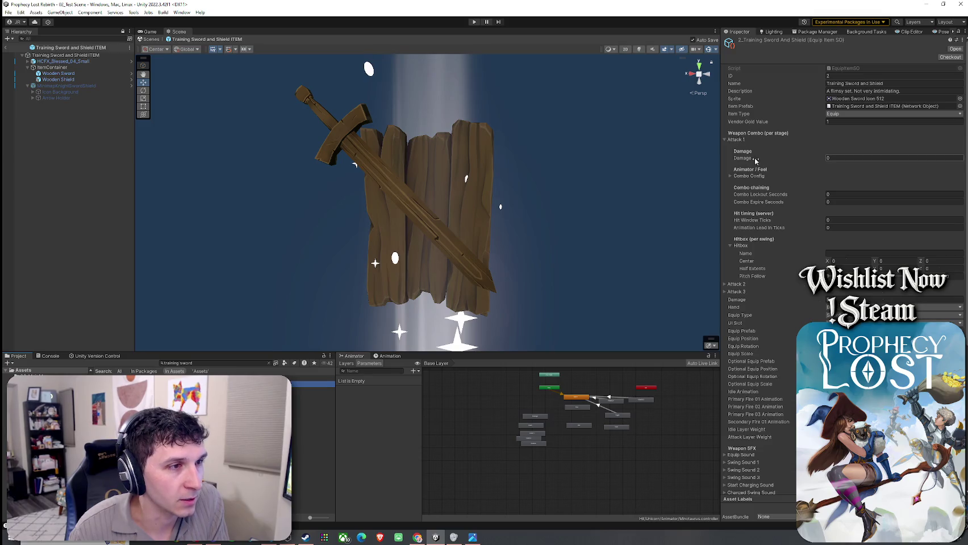
# Edit the training sword's Attack 1 damage and enable Apply Attack Motion in its Combo Config
pyautogui.click(839, 159)
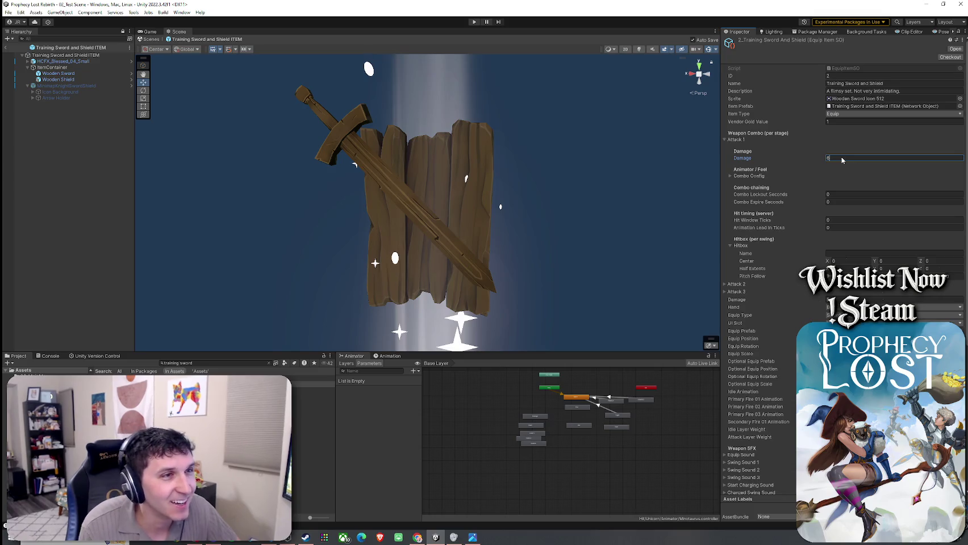
pyautogui.click(748, 176)
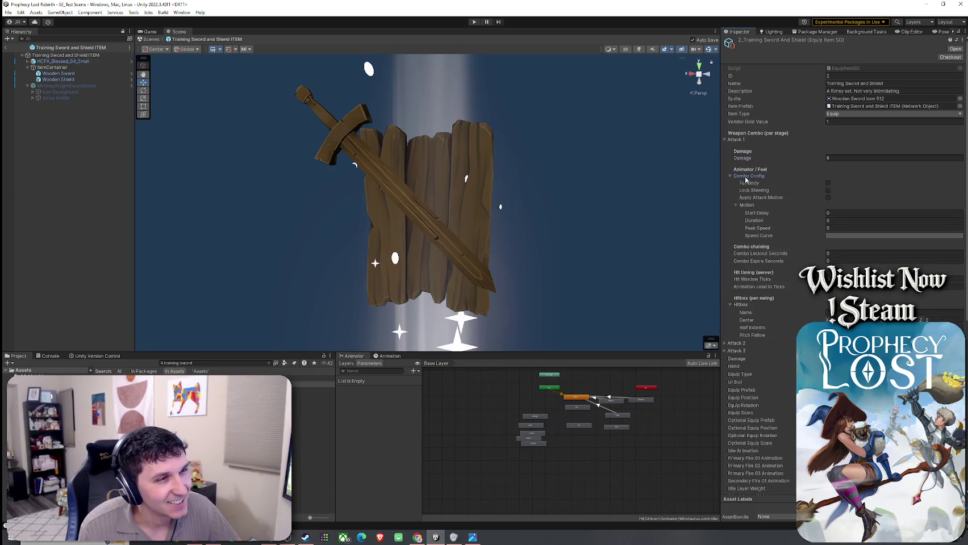
pyautogui.click(828, 198)
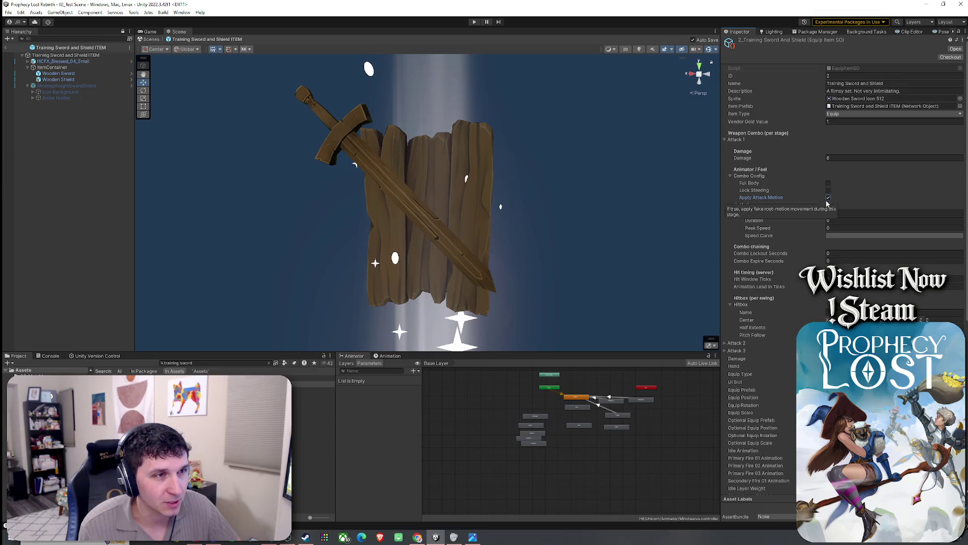
pyautogui.click(848, 213)
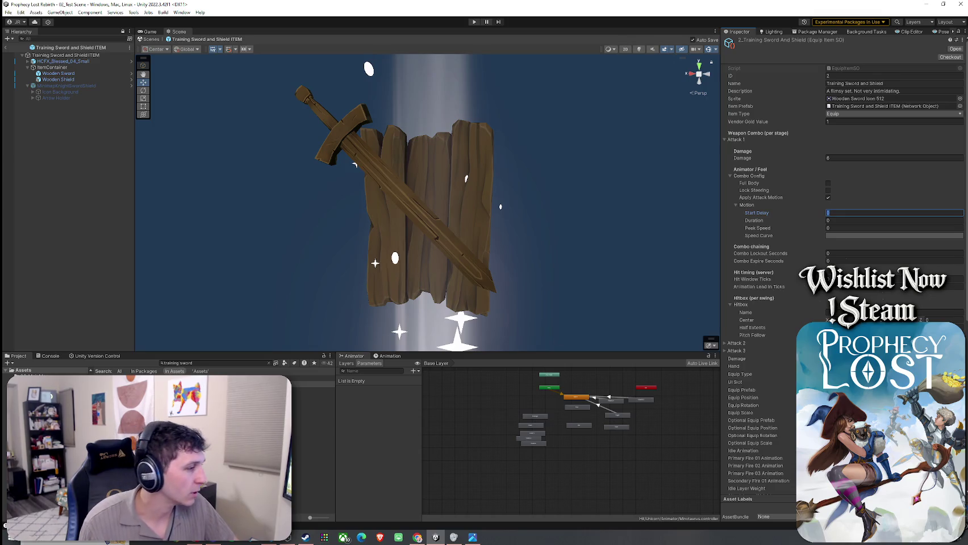
pyautogui.click(182, 363)
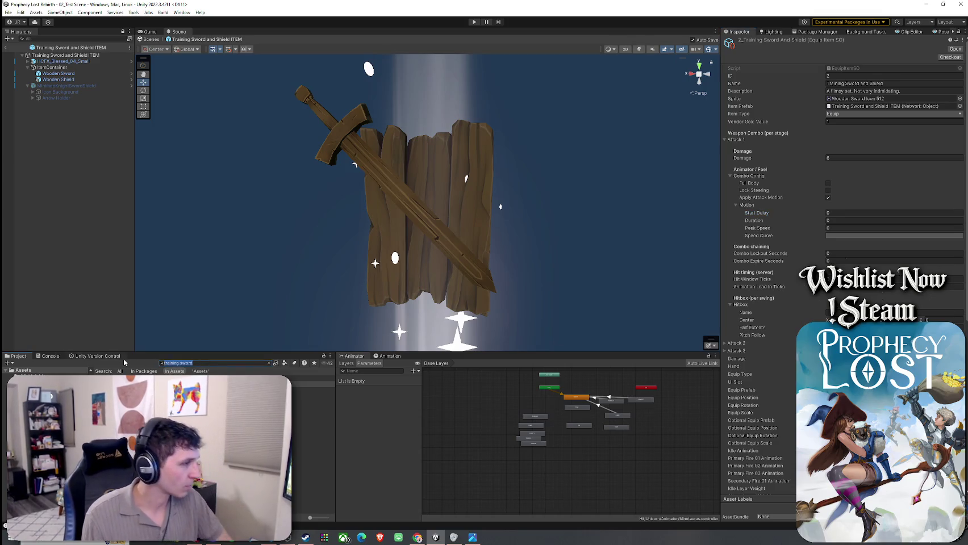
# Search the project for 'knights sword' and open the Sword Slash KnightsSwordShield1 prefab
pyautogui.write('knightsws')
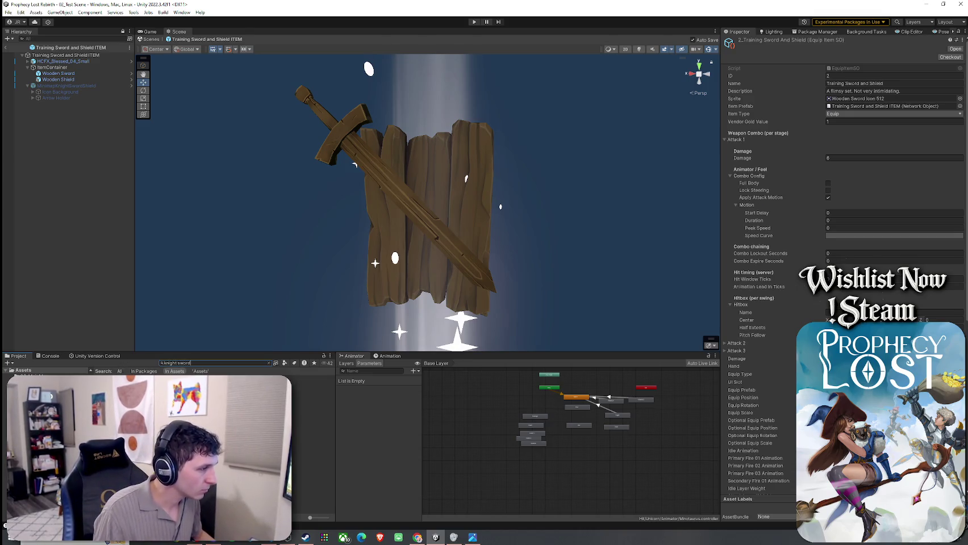
pyautogui.click(179, 363)
pyautogui.write('s')
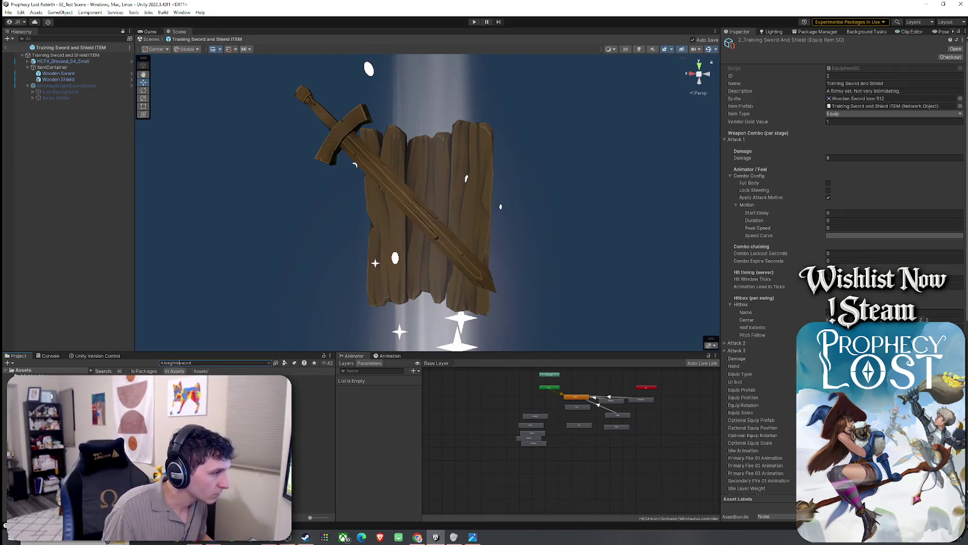
pyautogui.click(313, 384)
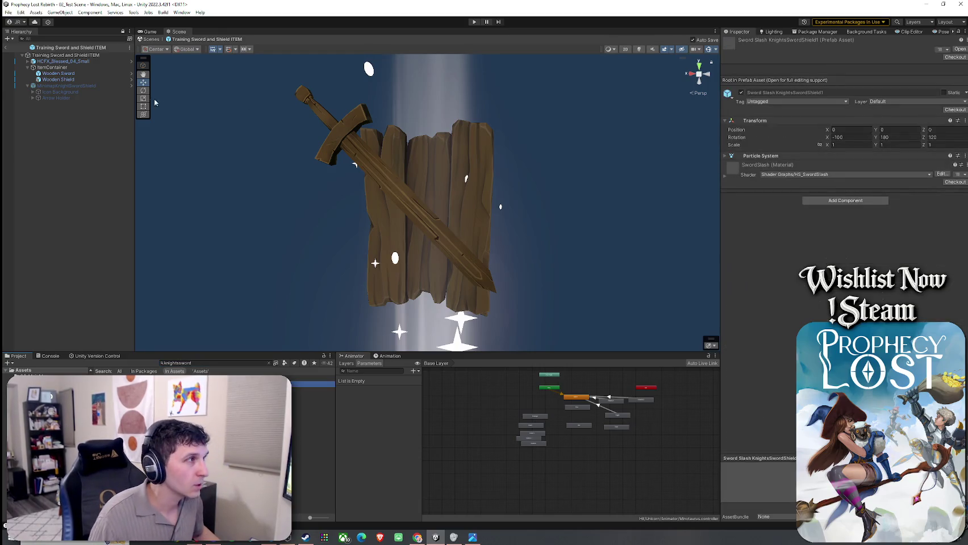
pyautogui.doubleClick(313, 384)
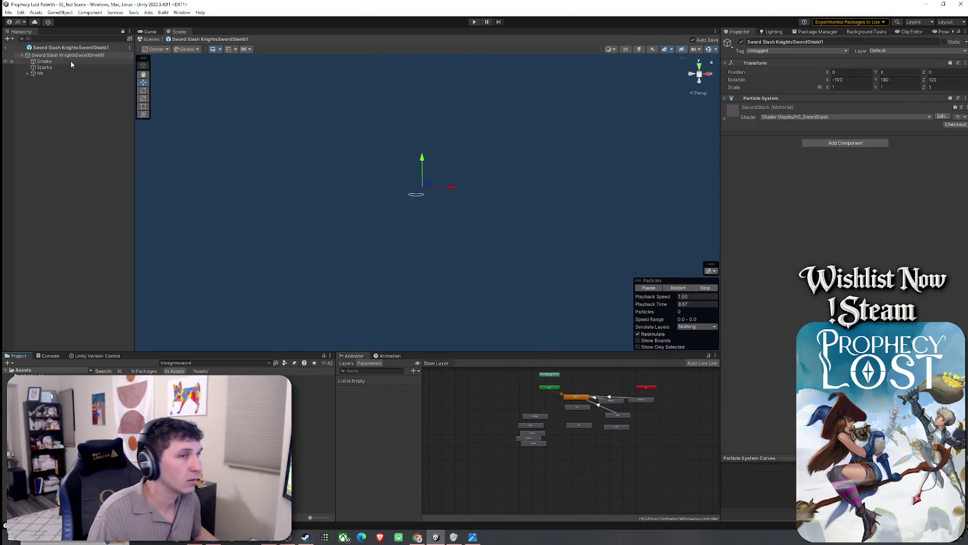
# Search 'sword and shield' and select the 0_Sword And Shield item data
pyautogui.click(189, 363)
pyautogui.write('sword and')
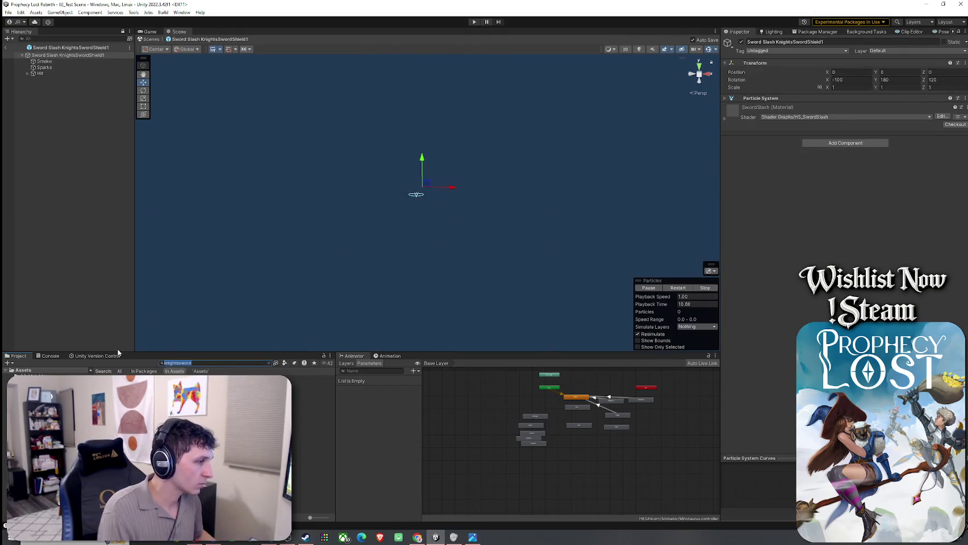
pyautogui.write(' shield')
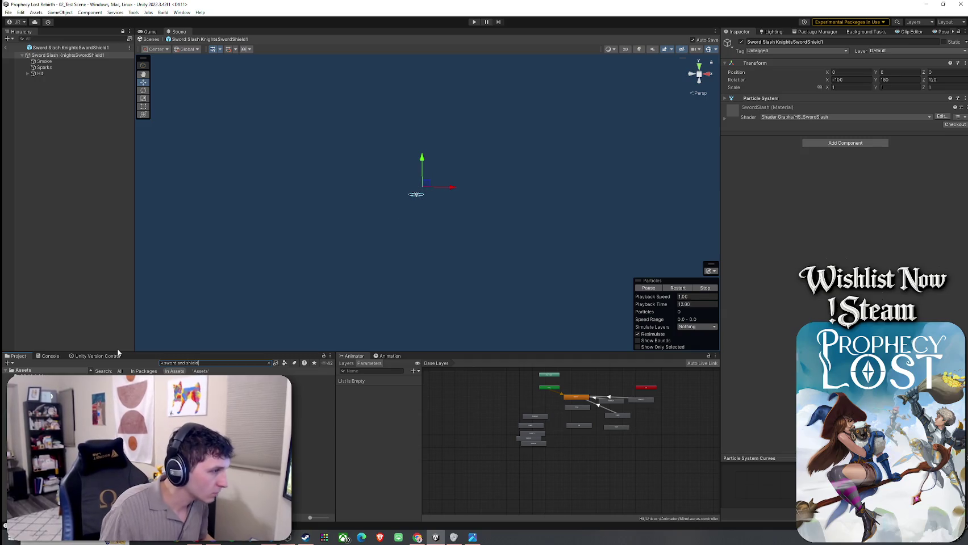
pyautogui.click(170, 409)
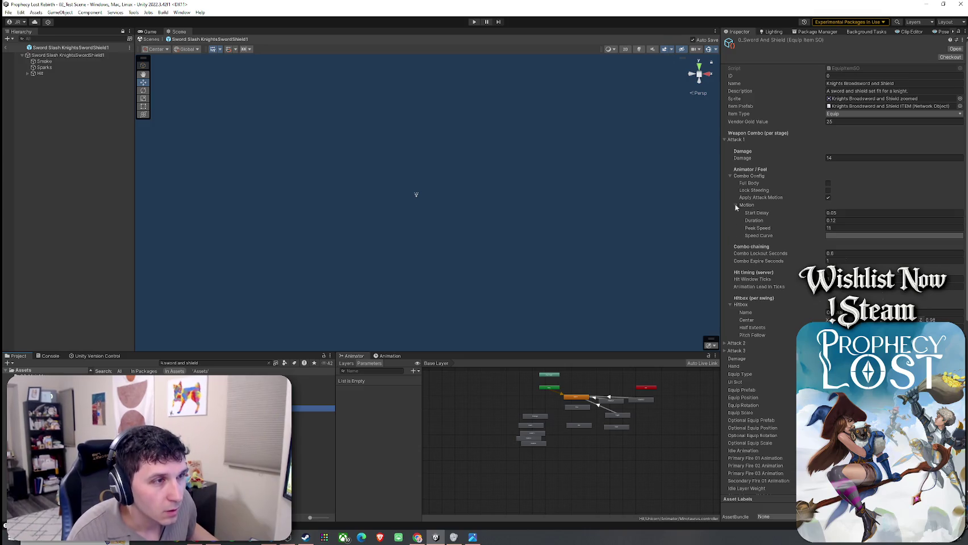
# Expand Attack 2 and snip the broadsword's Inspector attack settings with Snipping Tool
pyautogui.click(730, 343)
pyautogui.scroll(-3, 732, 349)
pyautogui.scroll(-1, 733, 347)
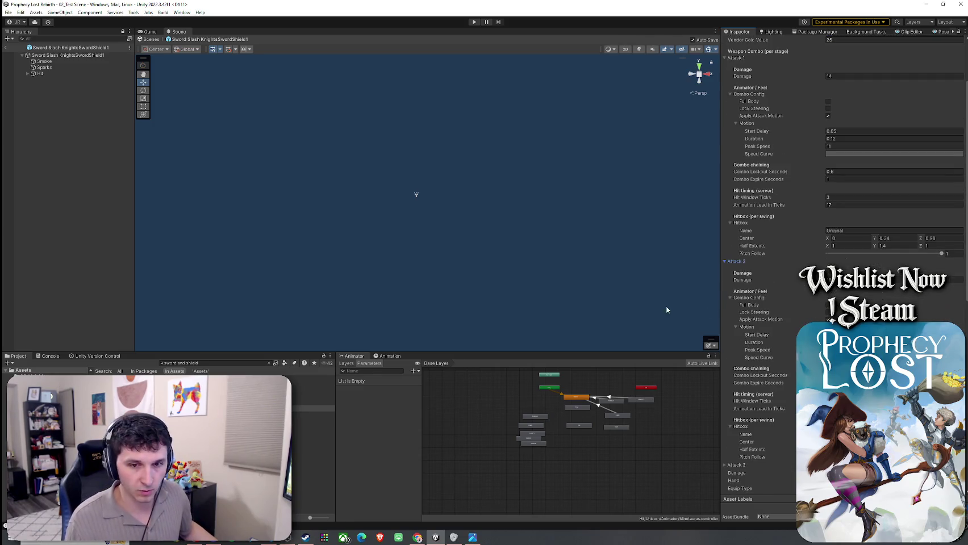
pyautogui.press('super')
pyautogui.write('snip')
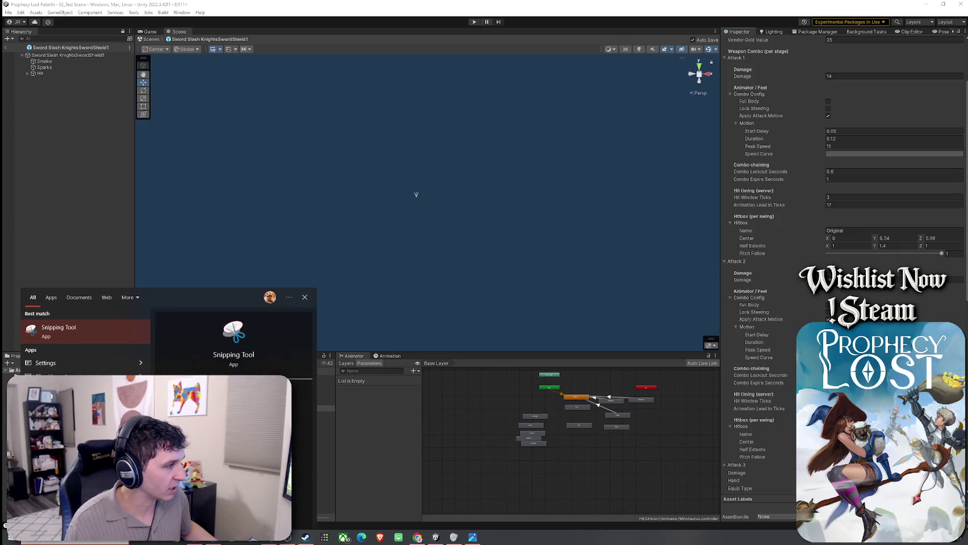
pyautogui.press('Return')
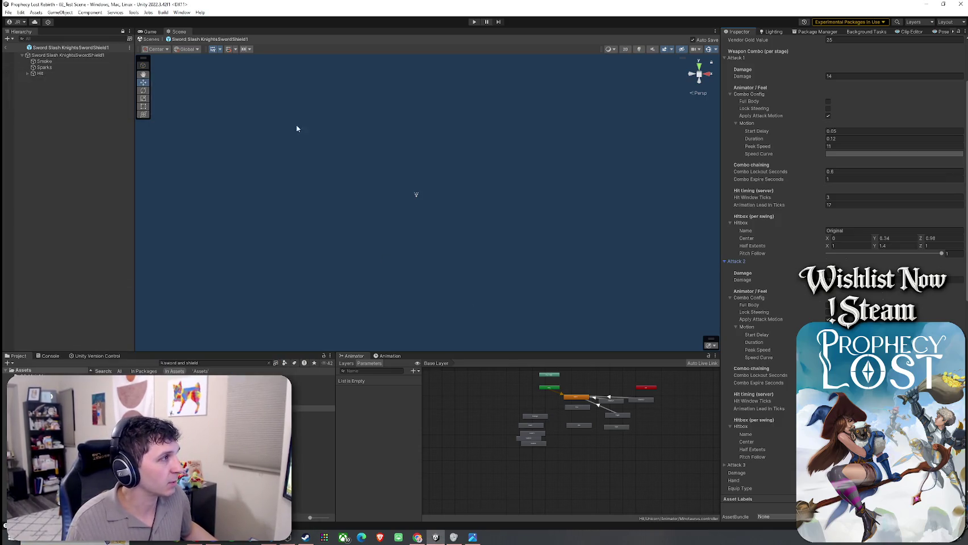
pyautogui.click(17, 91)
pyautogui.moveTo(722, 49)
pyautogui.mouseDown()
pyautogui.moveTo(816, 186)
pyautogui.moveTo(913, 372)
pyautogui.moveTo(955, 416)
pyautogui.moveTo(967, 463)
pyautogui.mouseUp()
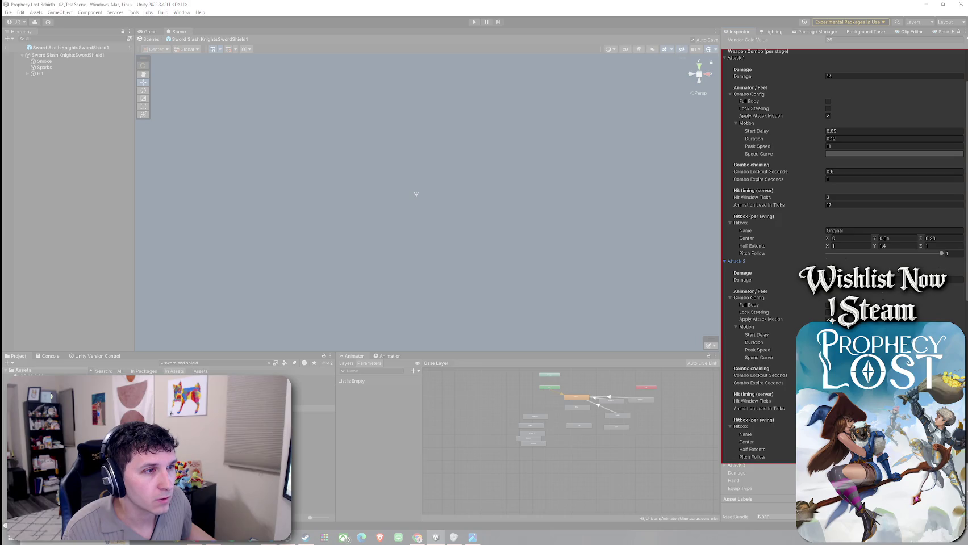
pyautogui.moveTo(967, 463); pyautogui.dragTo(967, 467)
pyautogui.moveTo(684, 3); pyautogui.dragTo(0, 3)
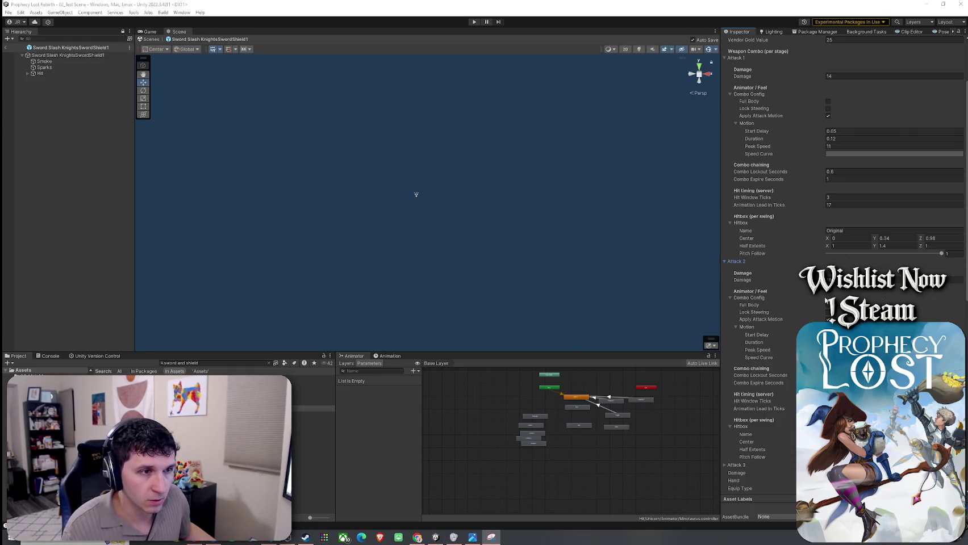
# Collapse Attacks 1 and 2, expand Attack 3 with its Combo Config, and snip that section
pyautogui.click(726, 58)
pyautogui.click(725, 65)
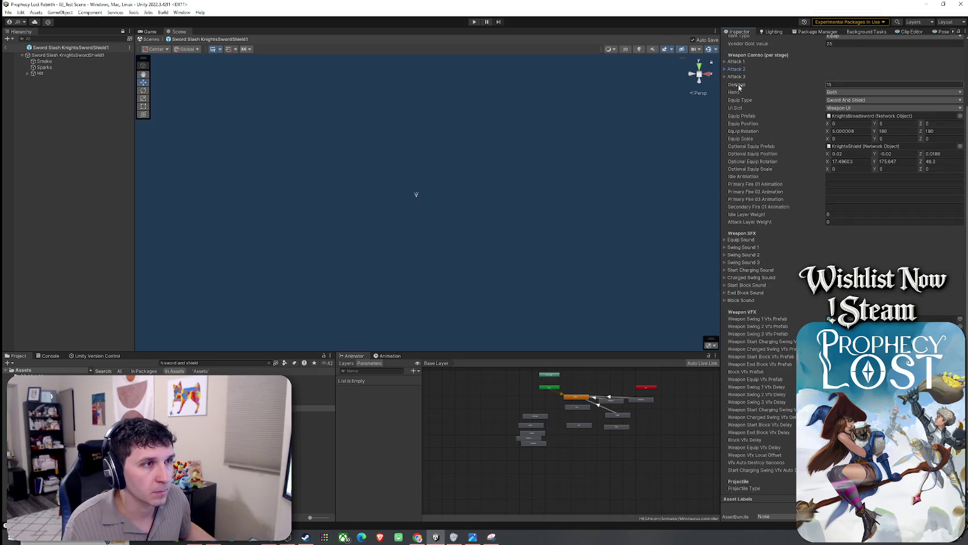
pyautogui.click(736, 77)
pyautogui.click(750, 113)
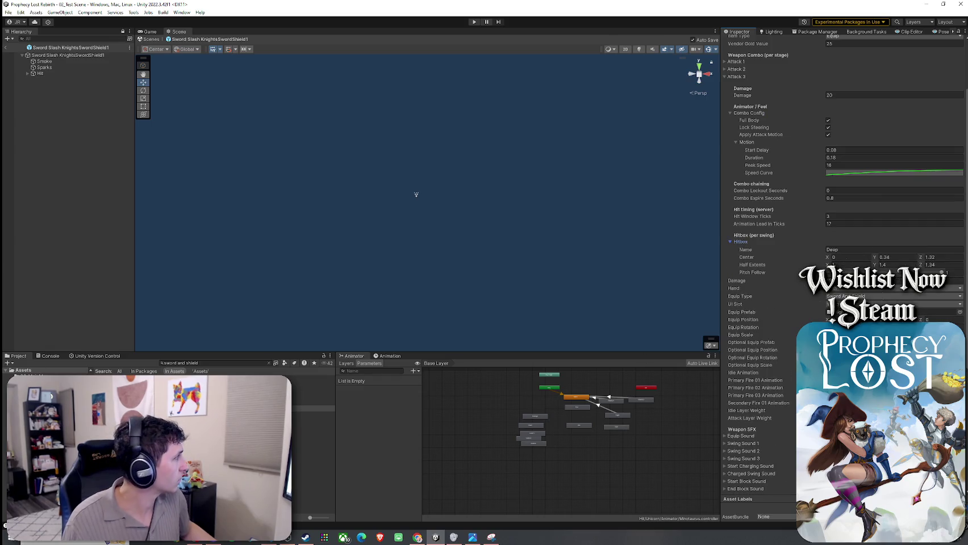
pyautogui.hotkey('alt', 'Tab')
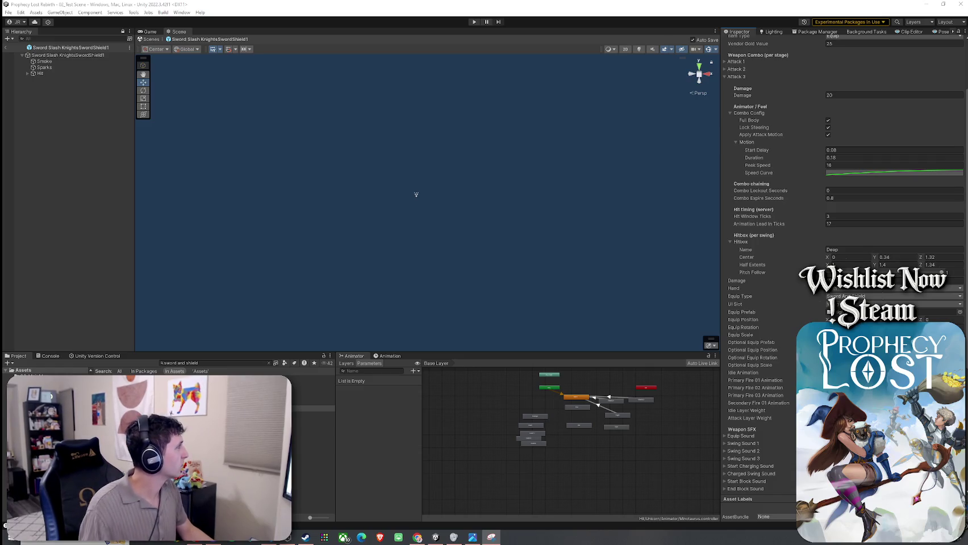
pyautogui.hotkey('ctrl', 'n')
pyautogui.moveTo(721, 72)
pyautogui.mouseDown()
pyautogui.moveTo(965, 284)
pyautogui.moveTo(966, 276)
pyautogui.mouseUp()
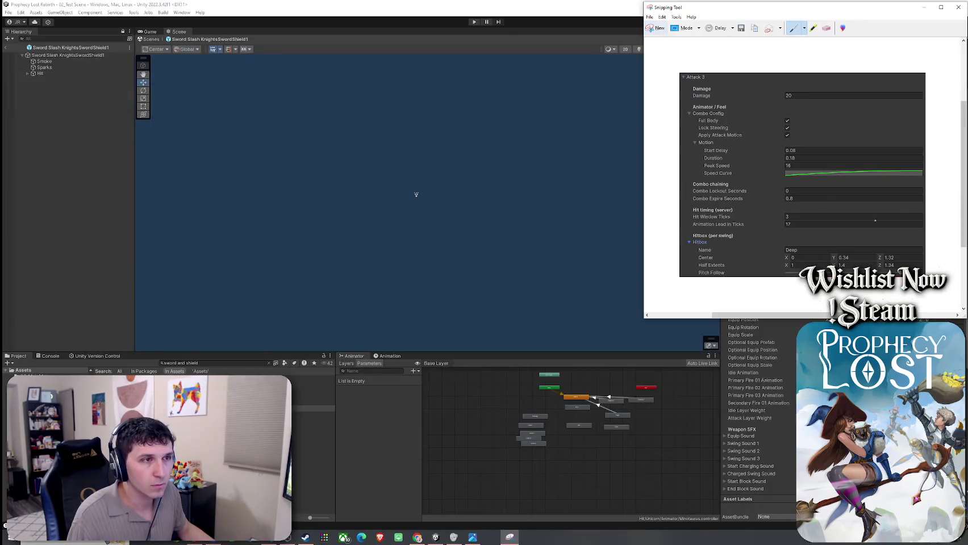
# Dismiss the Save As dialog for the Attack 3 snip and close Snipping Tool
pyautogui.click(649, 16)
pyautogui.click(662, 36)
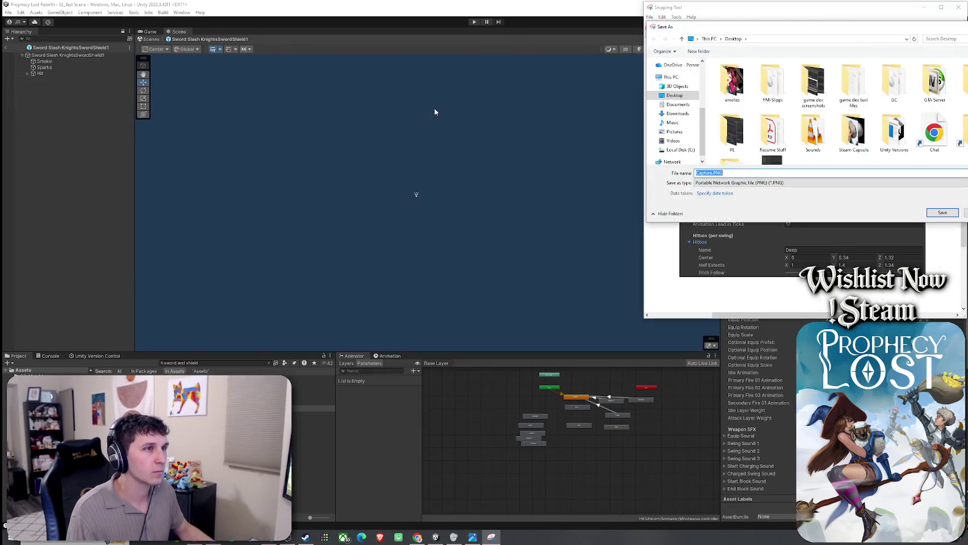
pyautogui.press('Return')
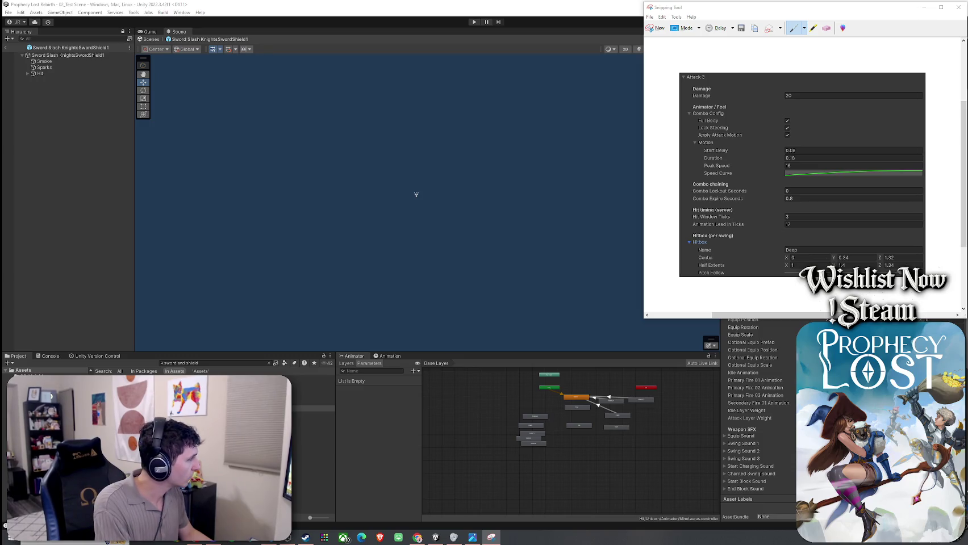
pyautogui.click(940, 23)
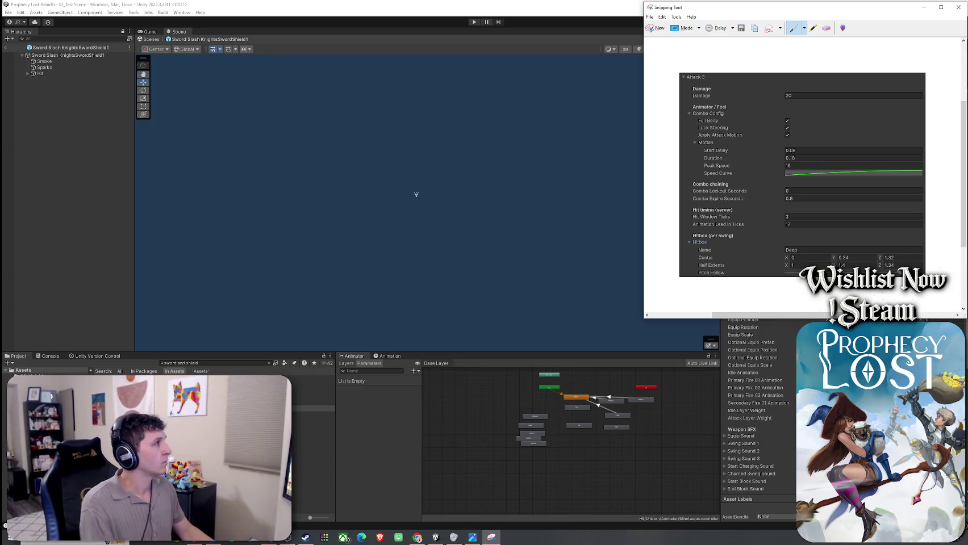
pyautogui.click(958, 8)
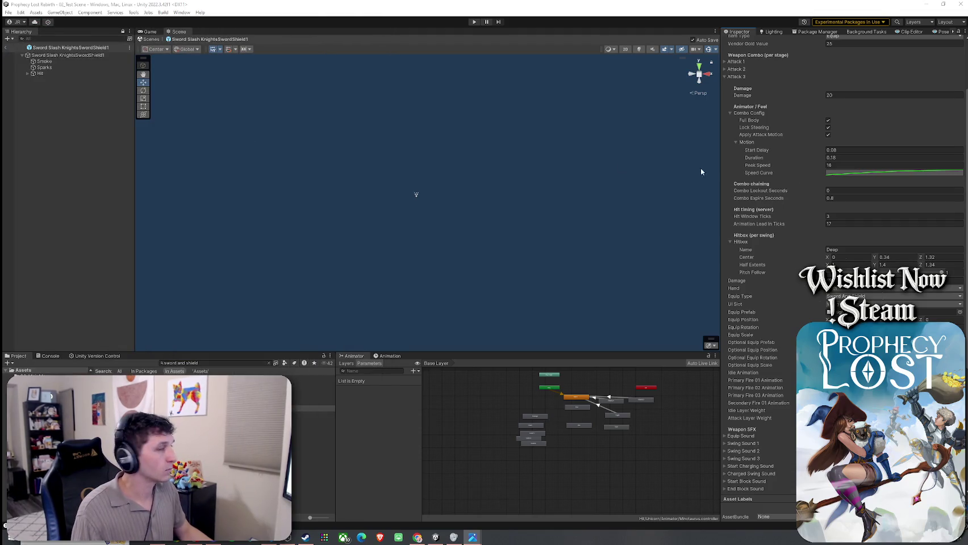
# Return to Unity and scroll to the top of the Training Sword And Shield item data
pyautogui.hotkey('alt', 'Tab')
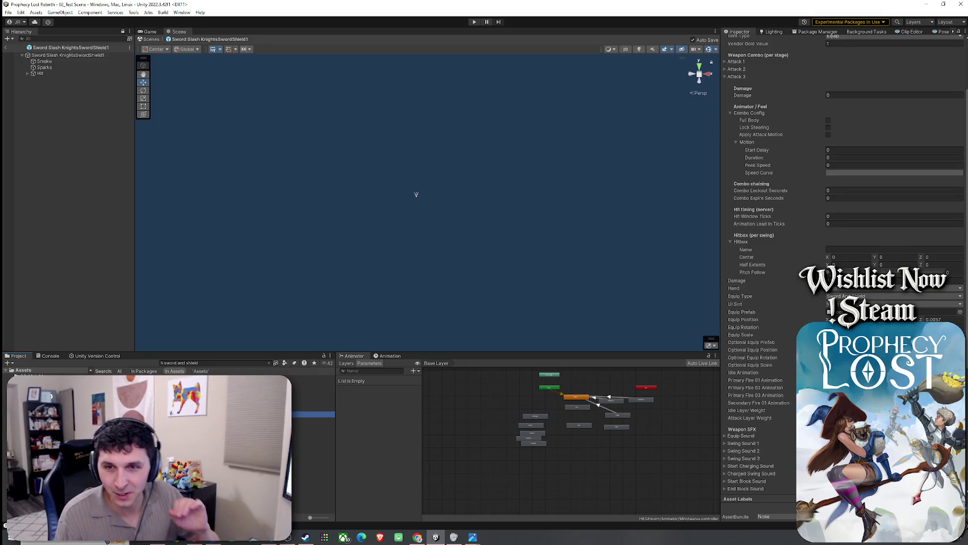
pyautogui.scroll(3, 769, 299)
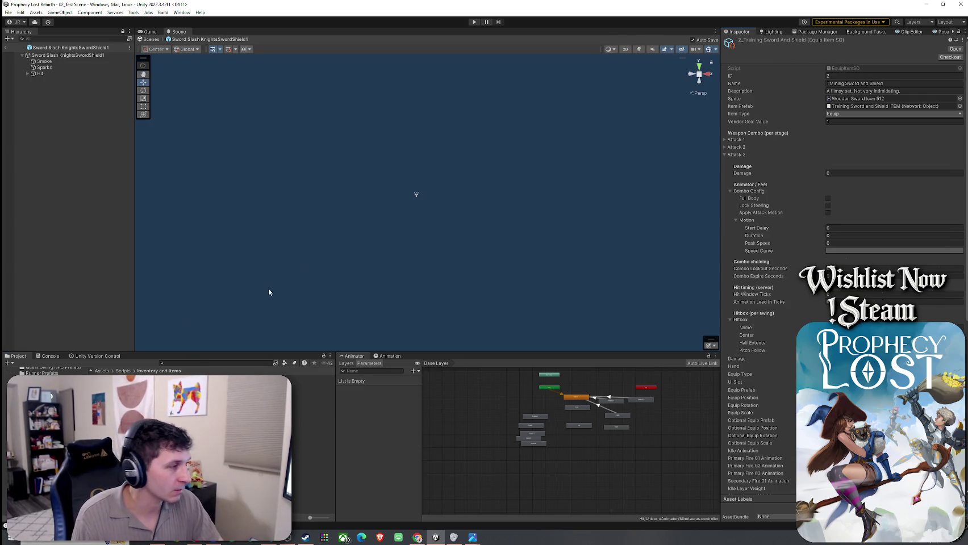
# Search 'training', reopen the Training Sword and Shield ITEM prefab, and select 2_Training Sword And Shield
pyautogui.click(185, 363)
pyautogui.write('training')
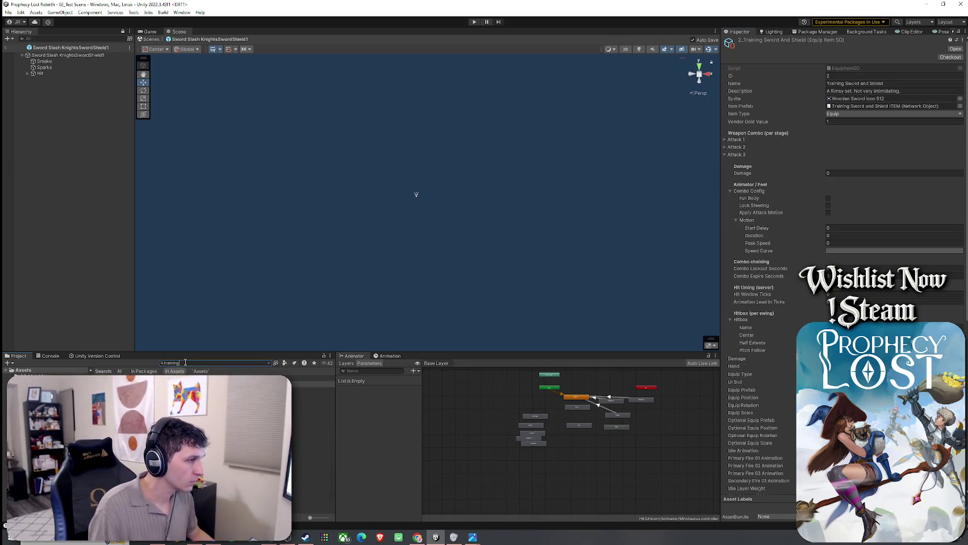
pyautogui.doubleClick(45, 385)
pyautogui.click(68, 385)
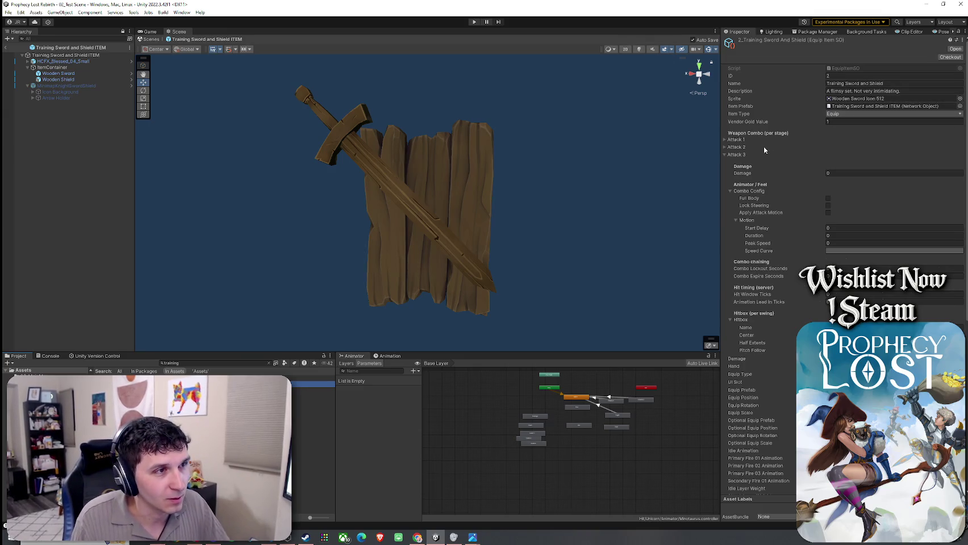
# Set Attack 1's Start Delay 0.05, Duration 0.12 and Peak Speed 11, then edit its Speed Curve
pyautogui.click(734, 139)
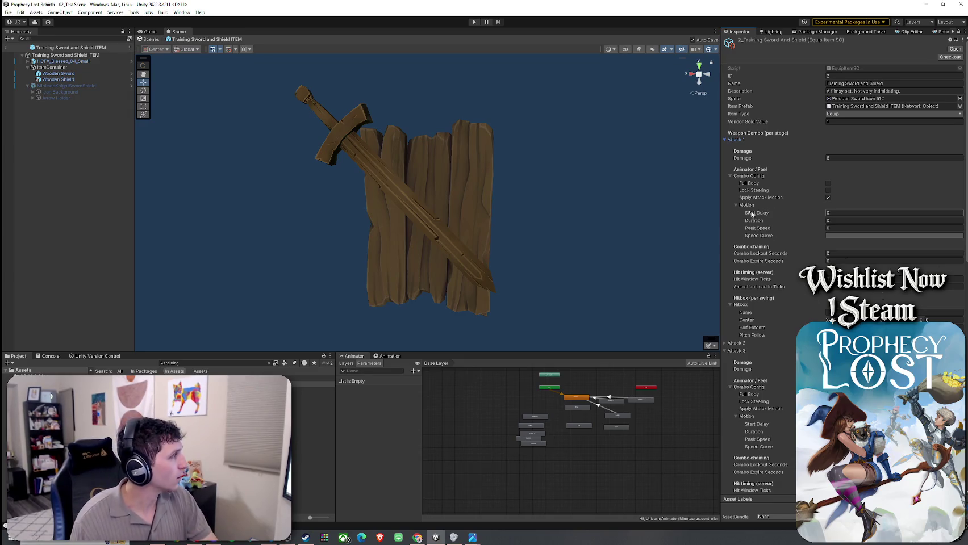
pyautogui.click(841, 213)
pyautogui.write('0.05')
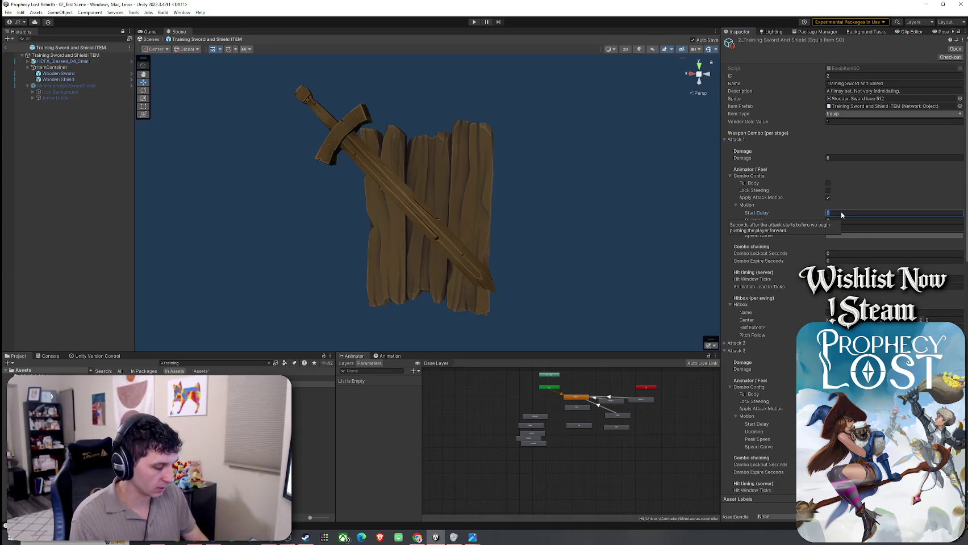
pyautogui.click(858, 221)
pyautogui.write('1')
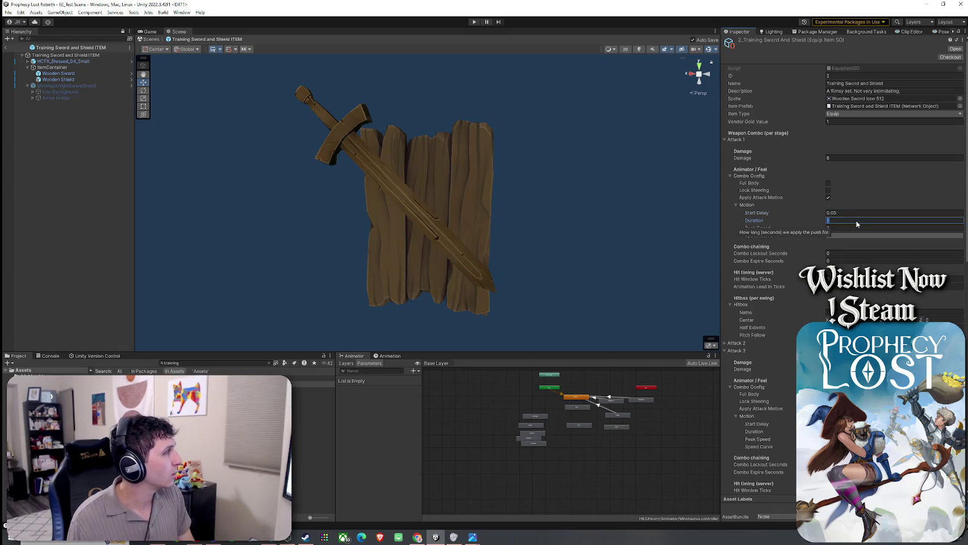
pyautogui.write('2')
pyautogui.click(854, 228)
pyautogui.write('11')
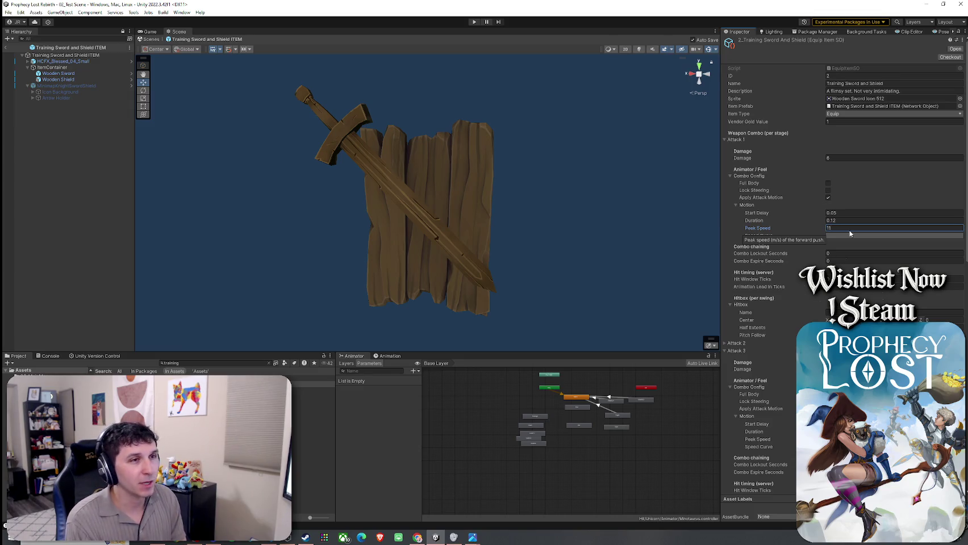
pyautogui.click(845, 236)
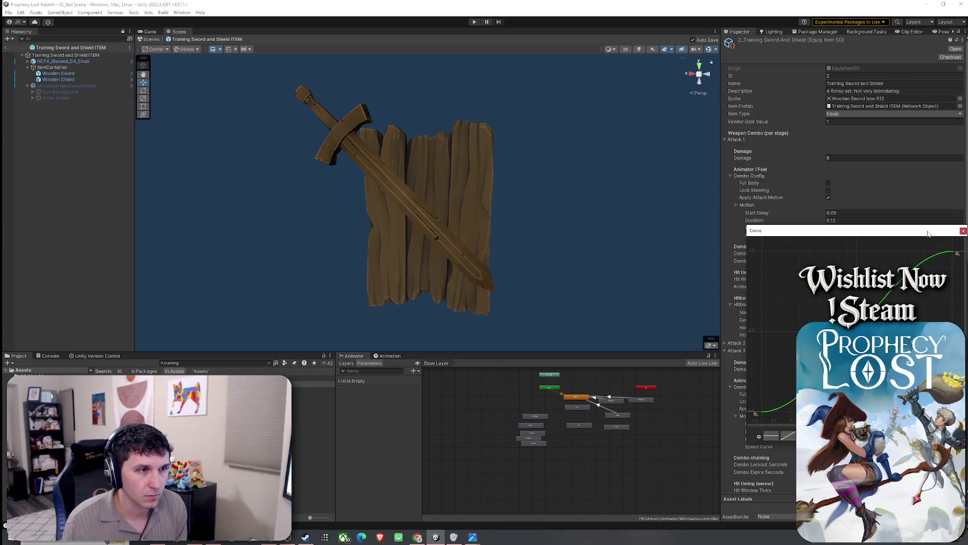
# Close the Curve editor so Attack 1 shows Peak Speed 11 with the edited speed curve
pyautogui.click(962, 232)
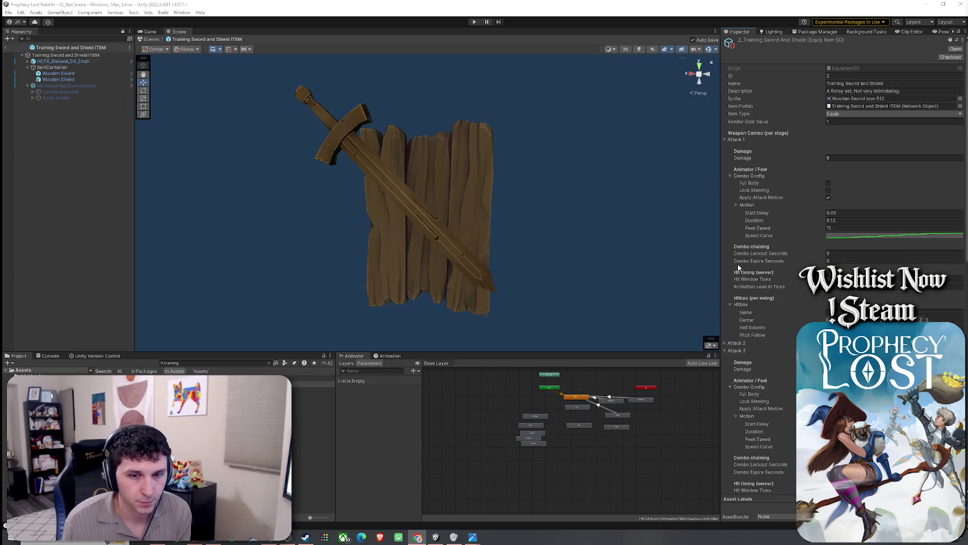
pyautogui.click(843, 254)
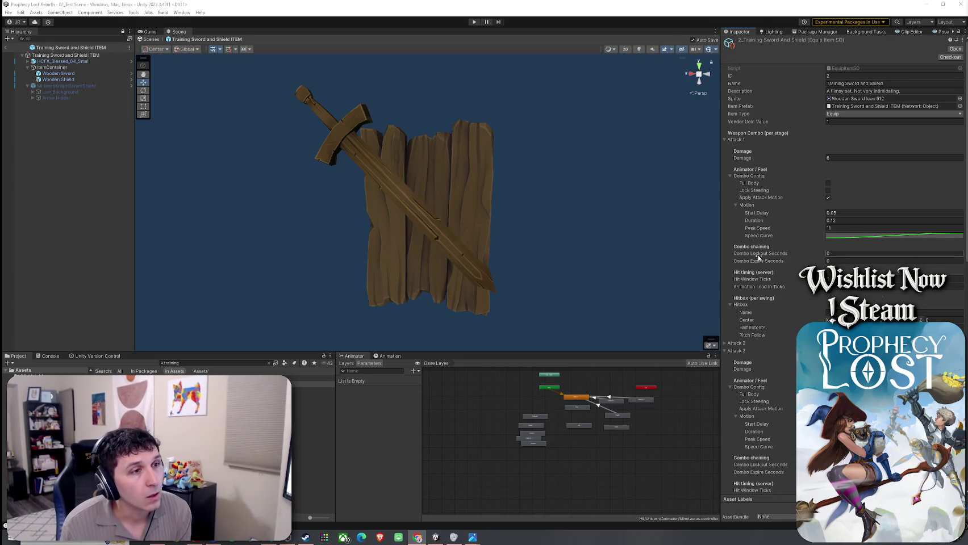
# Enter 0.6 for Combo Lockout Seconds and 1 for Combo Expire Seconds, leaving Hit Window Ticks at 3
pyautogui.press('BackSpace')
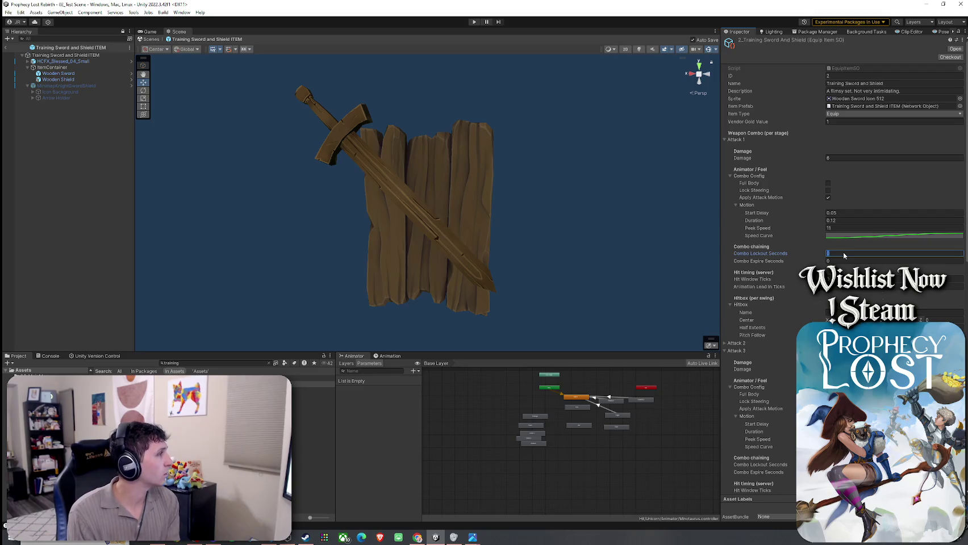
pyautogui.write('0.6')
pyautogui.click(849, 261)
pyautogui.write('1')
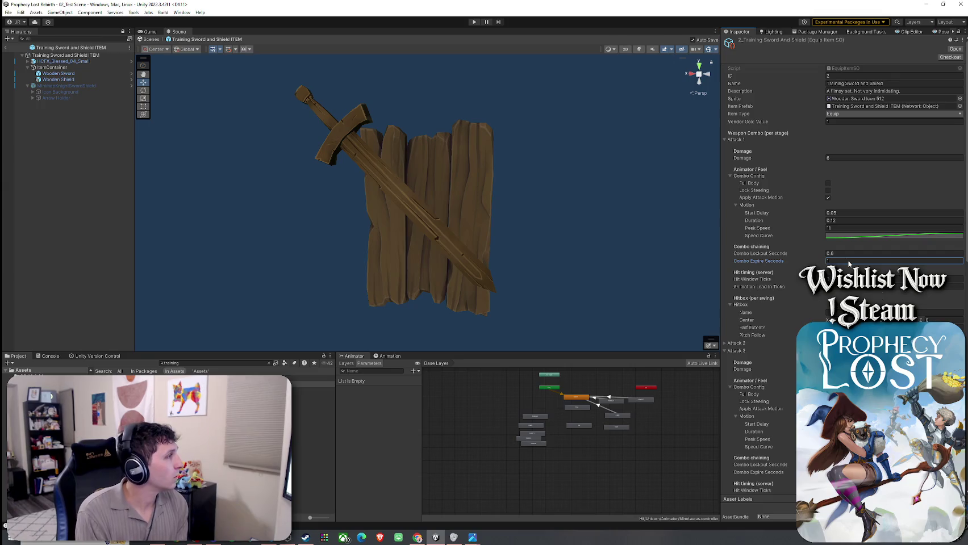
pyautogui.click(785, 280)
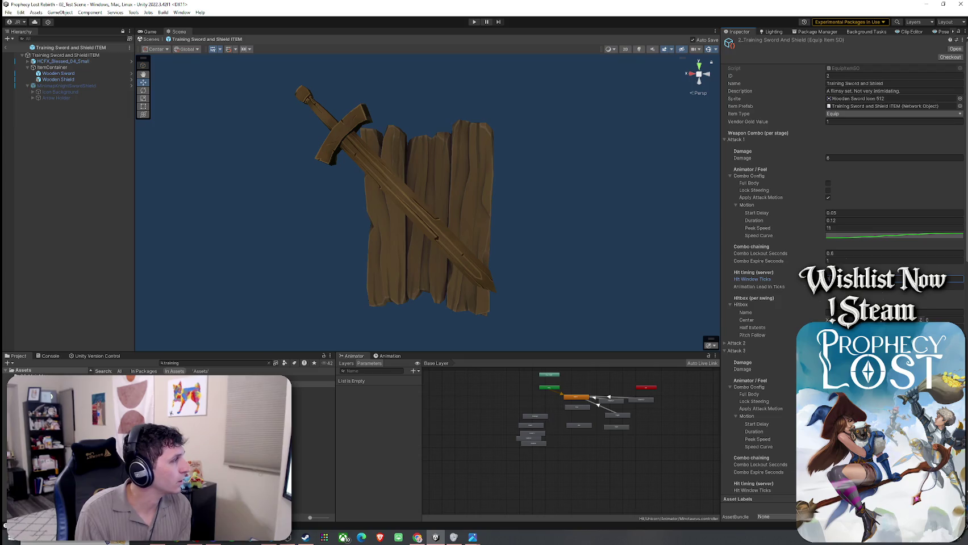
pyautogui.click(848, 288)
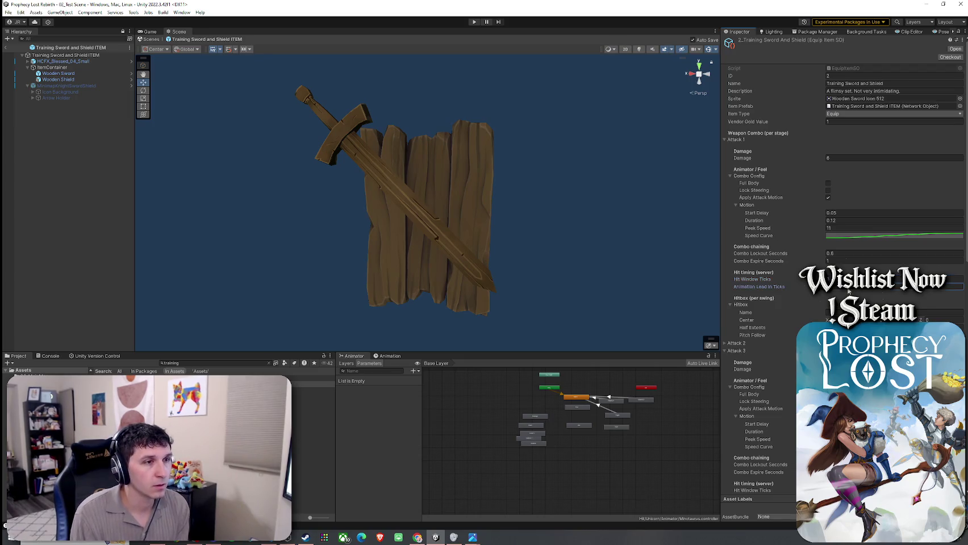
pyautogui.click(835, 280)
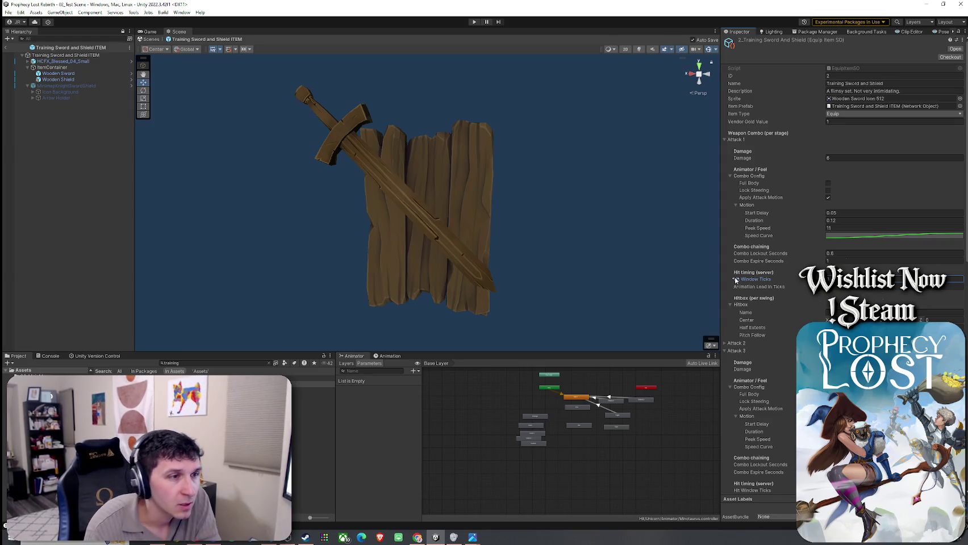
pyautogui.scroll(-2, 761, 295)
# Name Attack 1's hitbox 'Slash', set center Y 0.34, Z 0.98 and half extents Y 1.4, Z 1
pyautogui.click(744, 284)
pyautogui.click(745, 285)
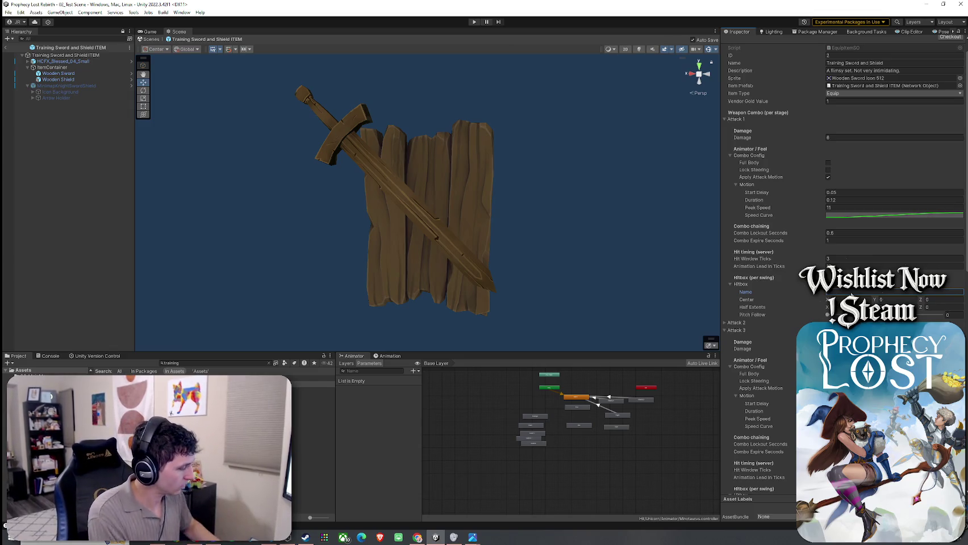
pyautogui.write('Slash')
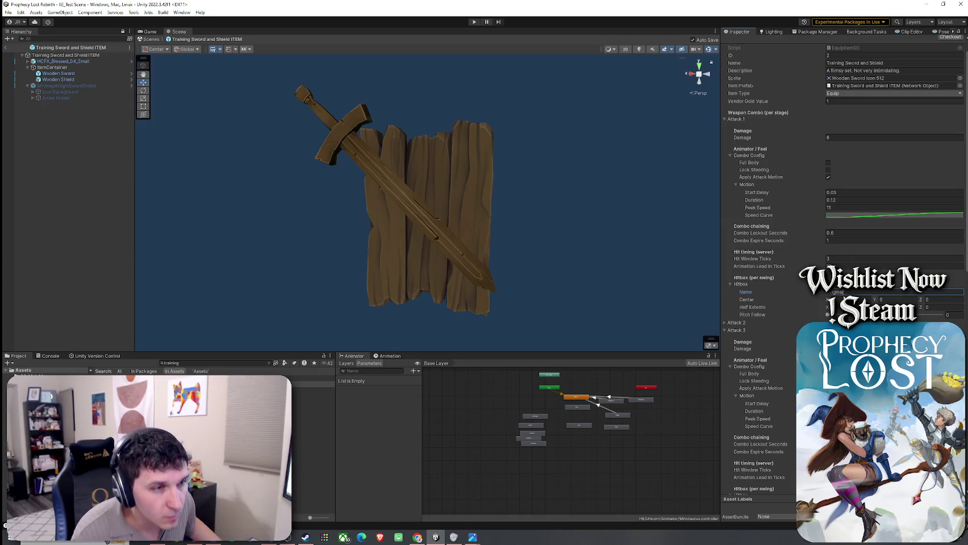
pyautogui.press('Tab')
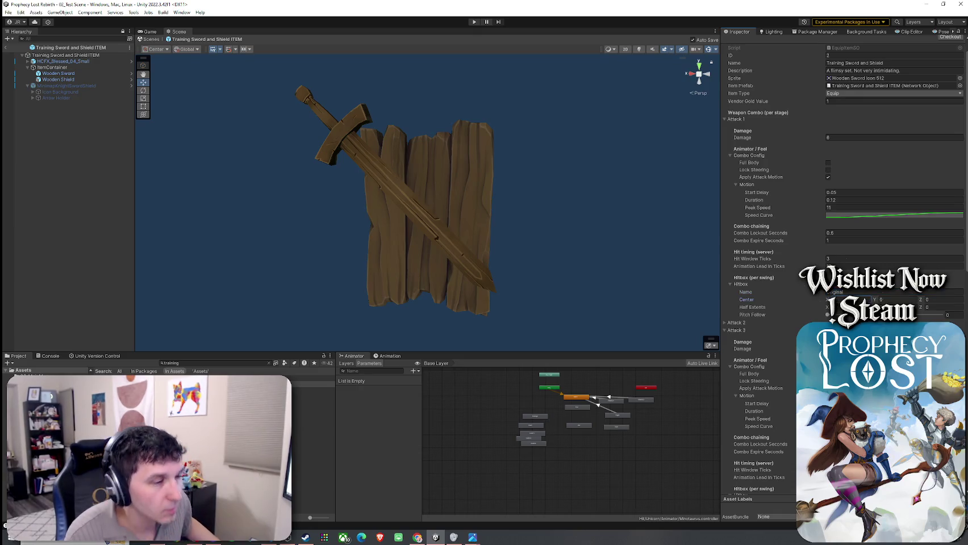
pyautogui.write('0.34')
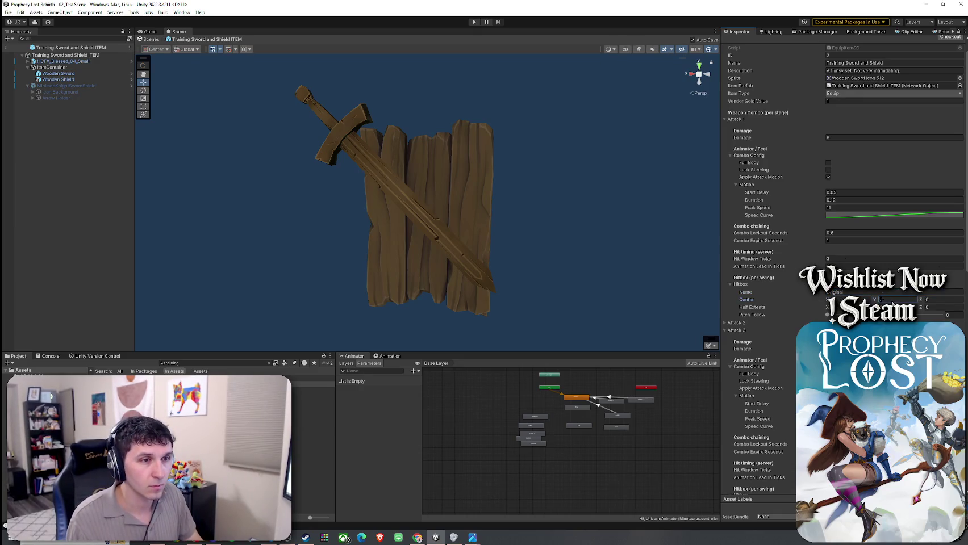
pyautogui.click(927, 300)
pyautogui.press('BackSpace')
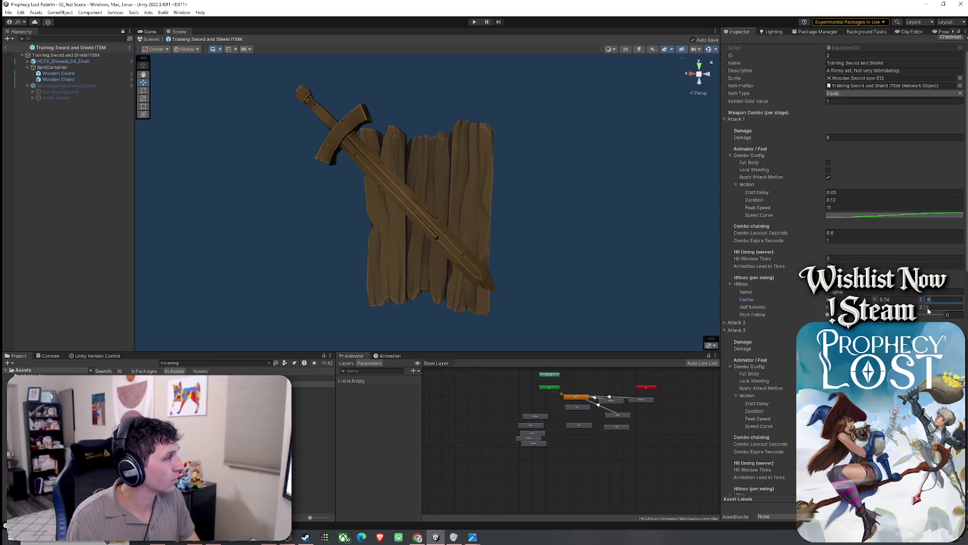
pyautogui.write('1.938')
pyautogui.press('Tab')
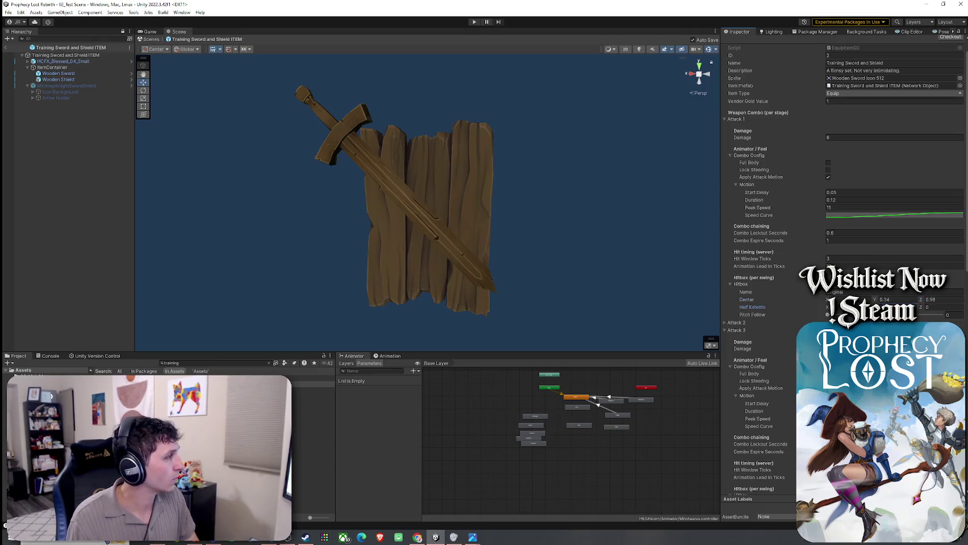
pyautogui.click(928, 308)
pyautogui.write('1')
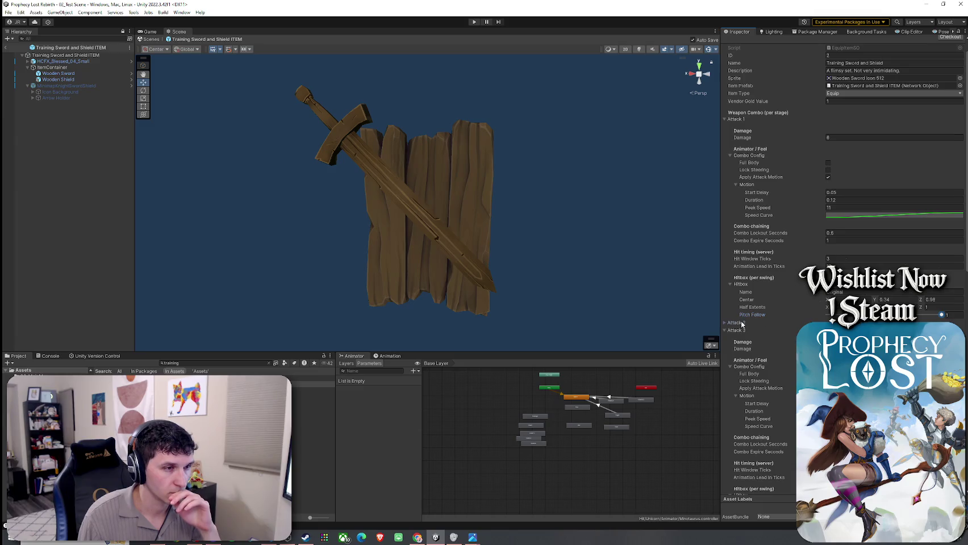
pyautogui.scroll(-3, 796, 337)
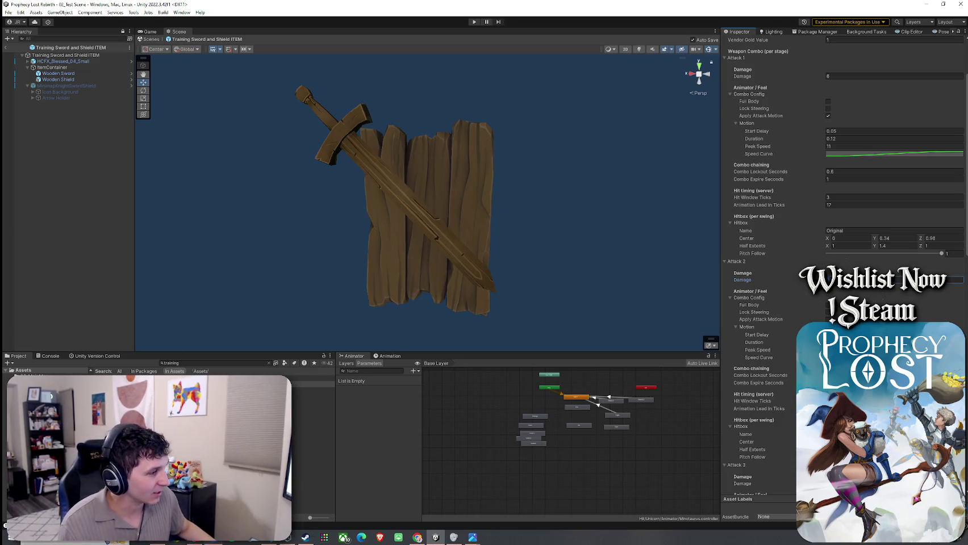
# Launch Paint from Windows search
pyautogui.press('super')
pyautogui.write('paint')
pyautogui.press('Return')
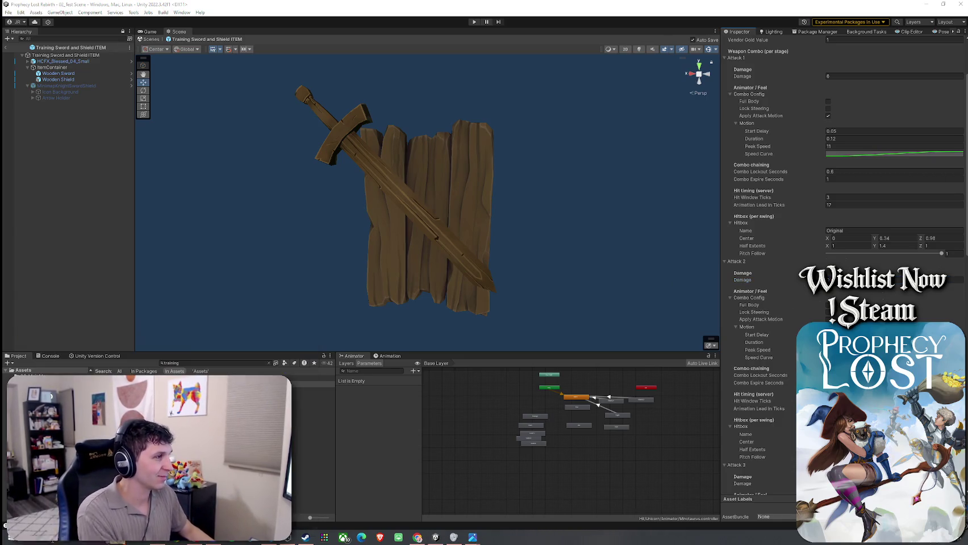
# Sketch an ellipse on Paint's blank canvas, then close Paint and discard it with Don't Save
pyautogui.moveTo(799, 77); pyautogui.dragTo(345, 58)
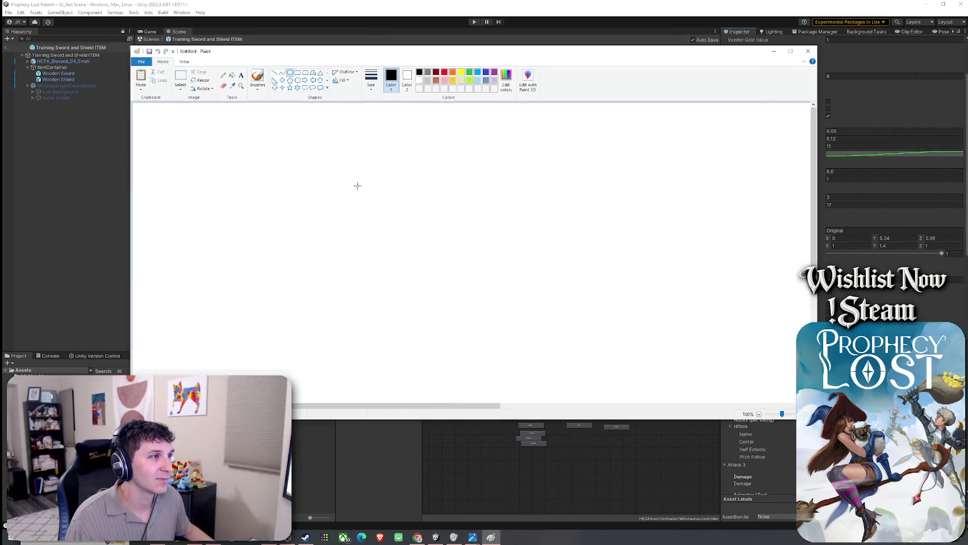
pyautogui.moveTo(400, 235); pyautogui.dragTo(466, 283)
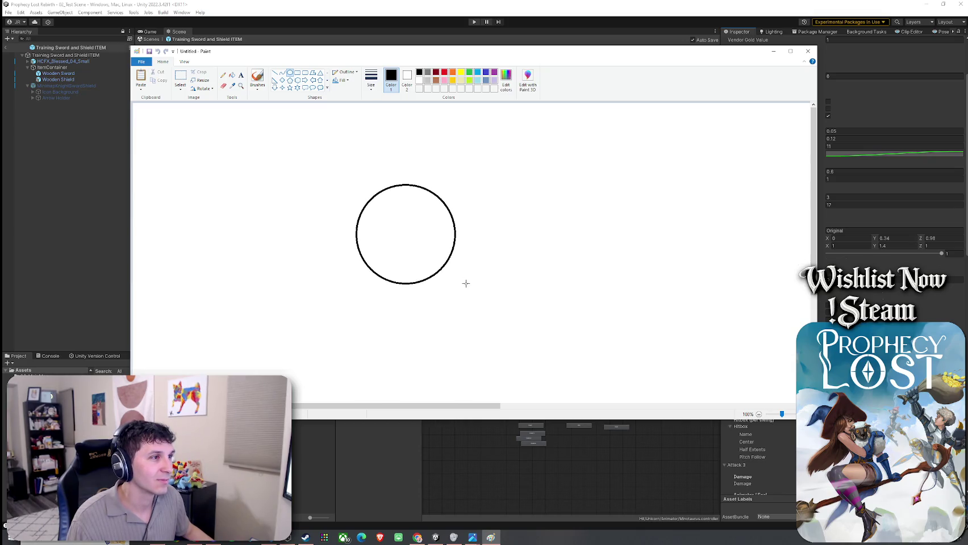
pyautogui.click(651, 334)
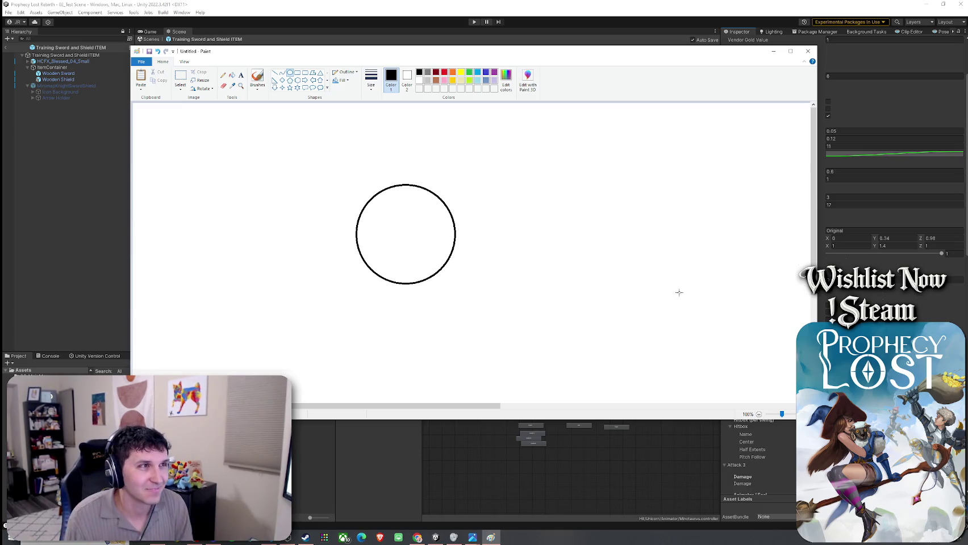
pyautogui.click(808, 50)
pyautogui.click(485, 237)
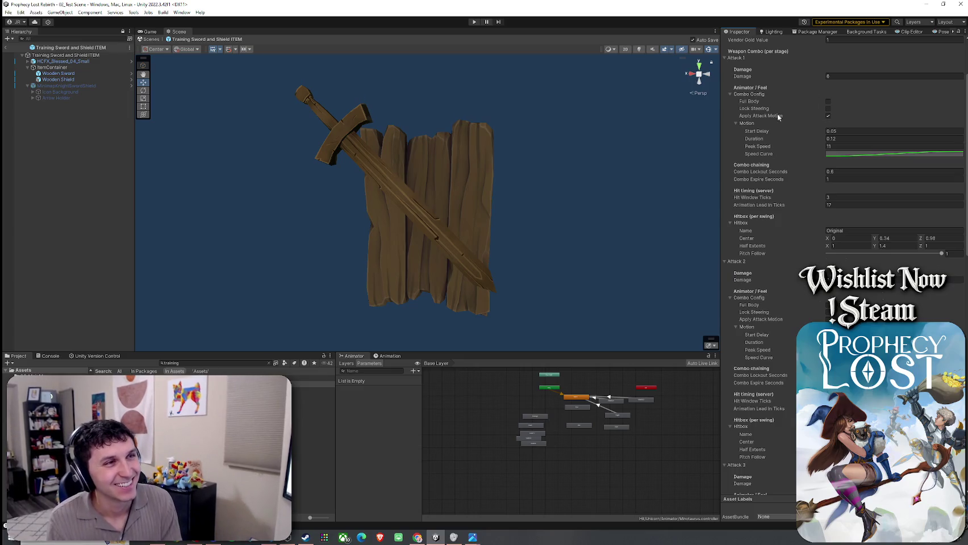
# Tick Apply Attack Motion for Attack 2 and briefly view its Speed Curve
pyautogui.click(828, 320)
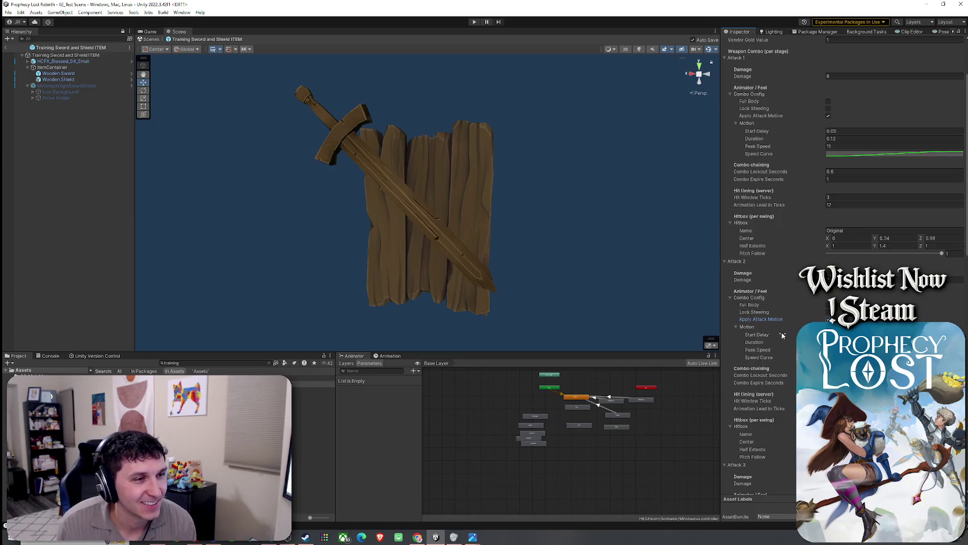
pyautogui.moveTo(784, 321)
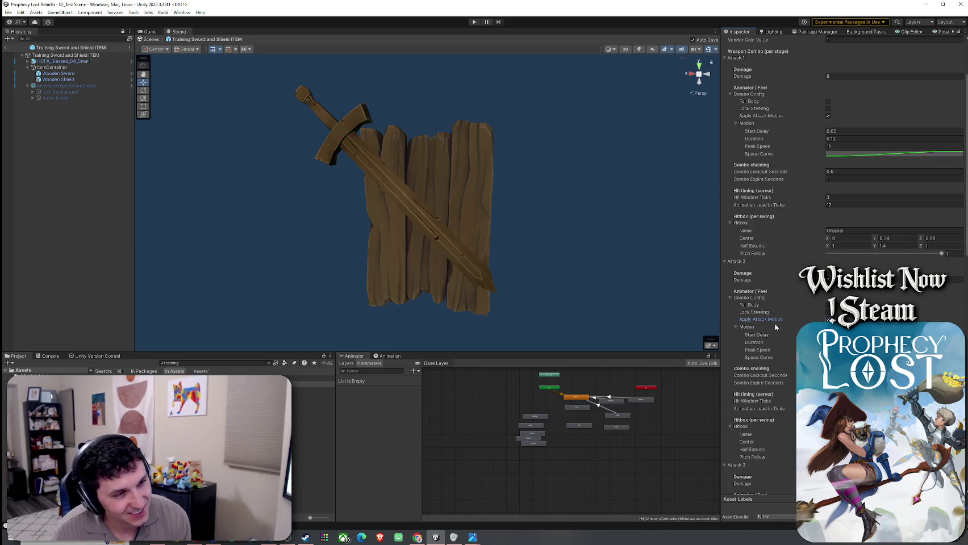
pyautogui.click(828, 319)
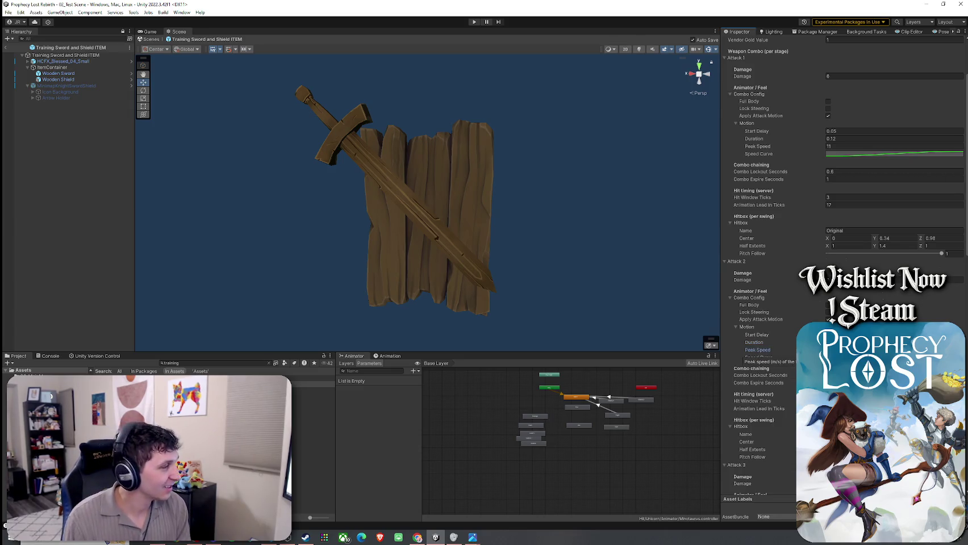
pyautogui.click(881, 358)
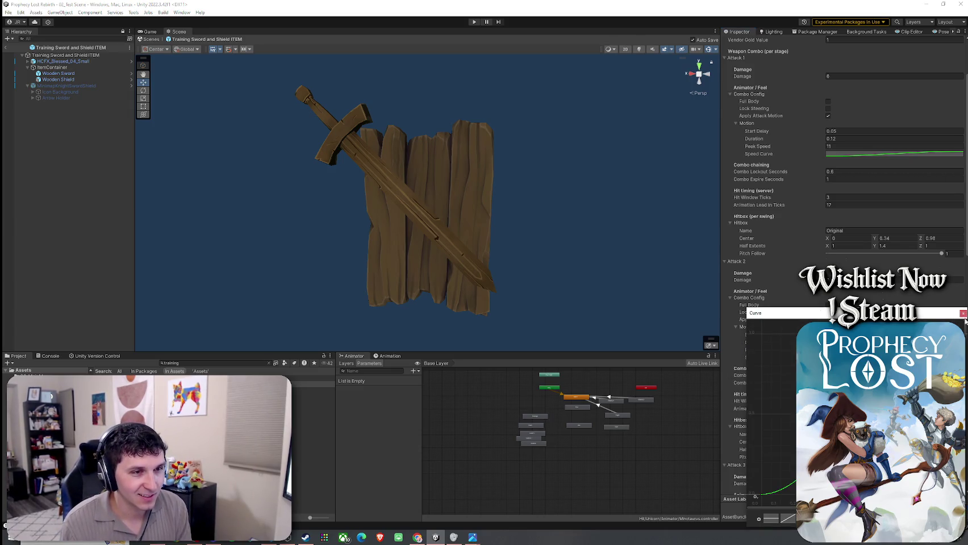
pyautogui.click(963, 314)
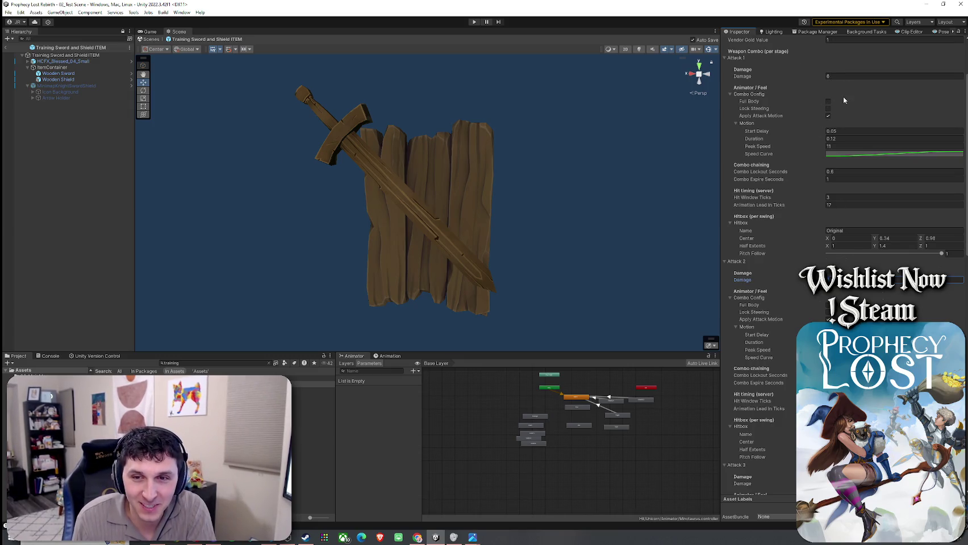
pyautogui.moveTo(842, 99)
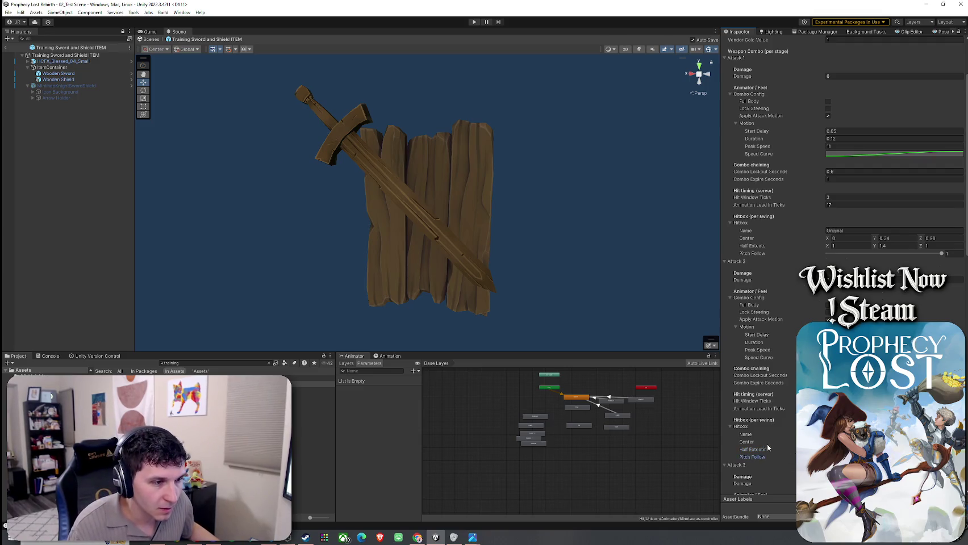
# Scroll down to Attack 3 and inspect its Speed Curve
pyautogui.scroll(-3, 767, 436)
pyautogui.scroll(-6, 766, 435)
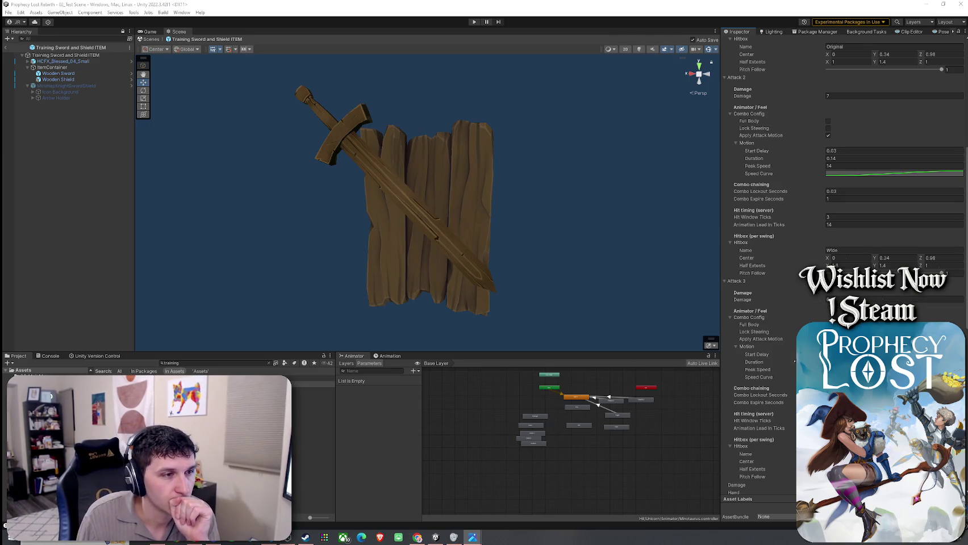
pyautogui.scroll(1, 761, 273)
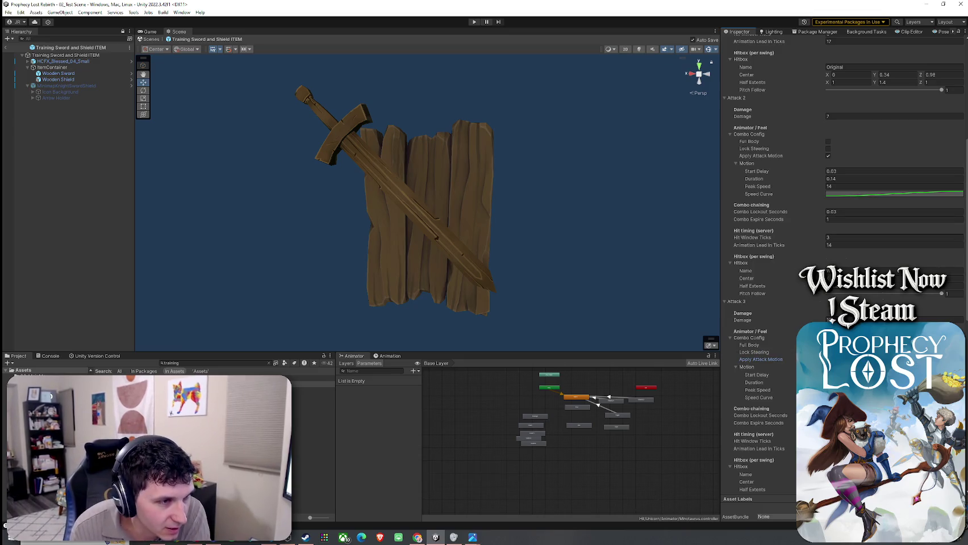
pyautogui.scroll(-2, 830, 320)
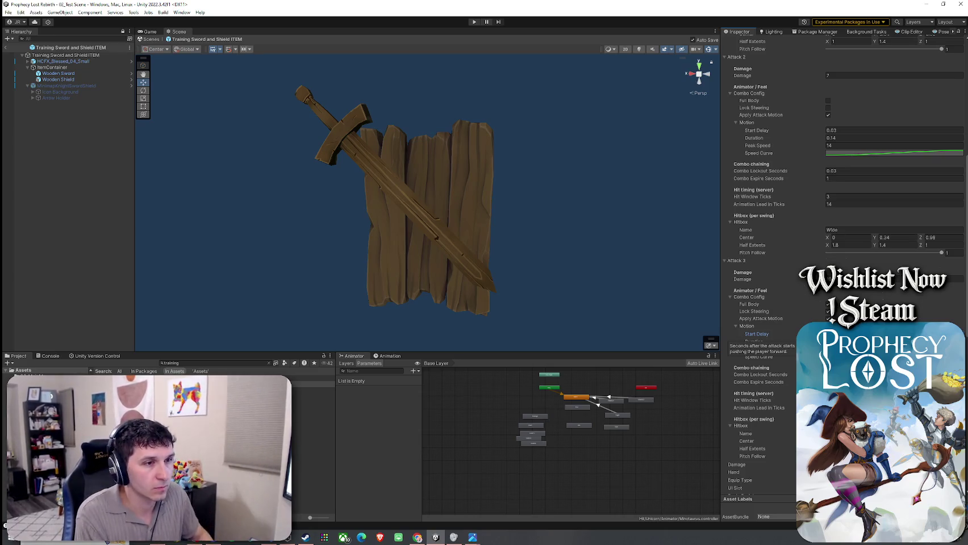
pyautogui.moveTo(754, 343)
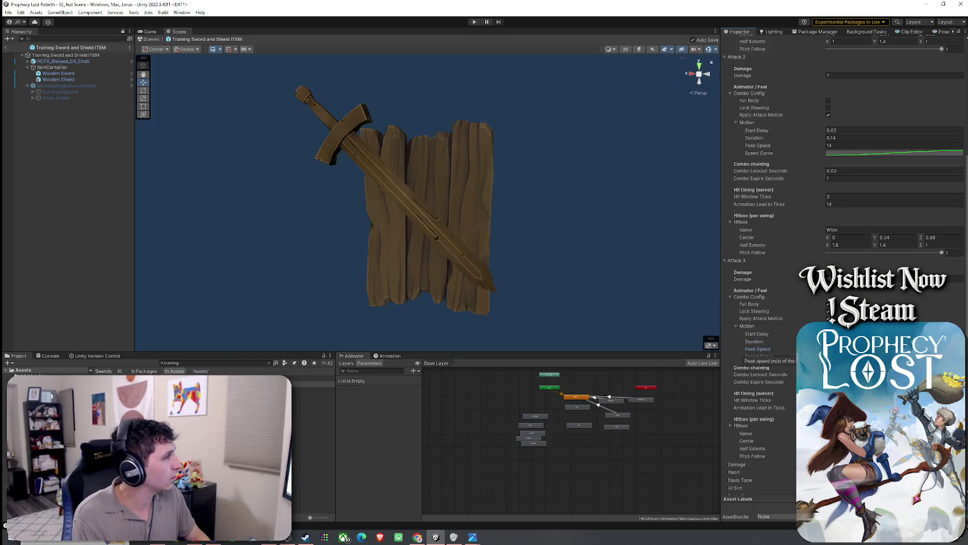
pyautogui.click(880, 356)
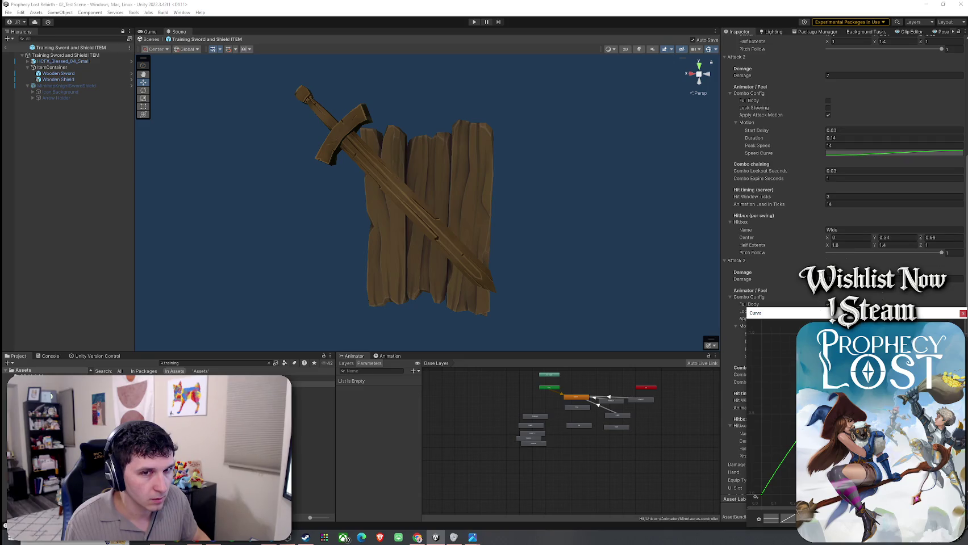
pyautogui.press('Escape')
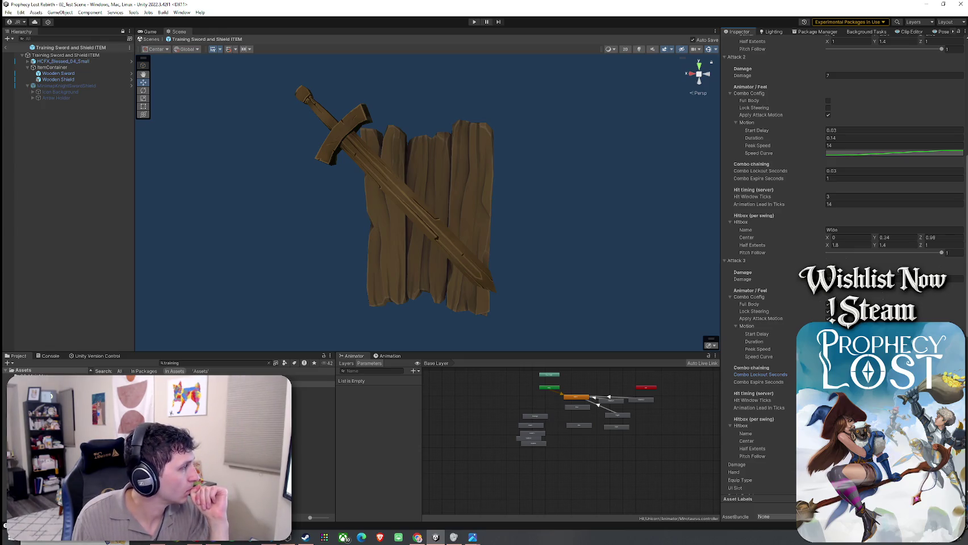
# Set Attack 3's Deep hitbox Half Extents to 1, 1.4, 1.34
pyautogui.scroll(-2, 841, 273)
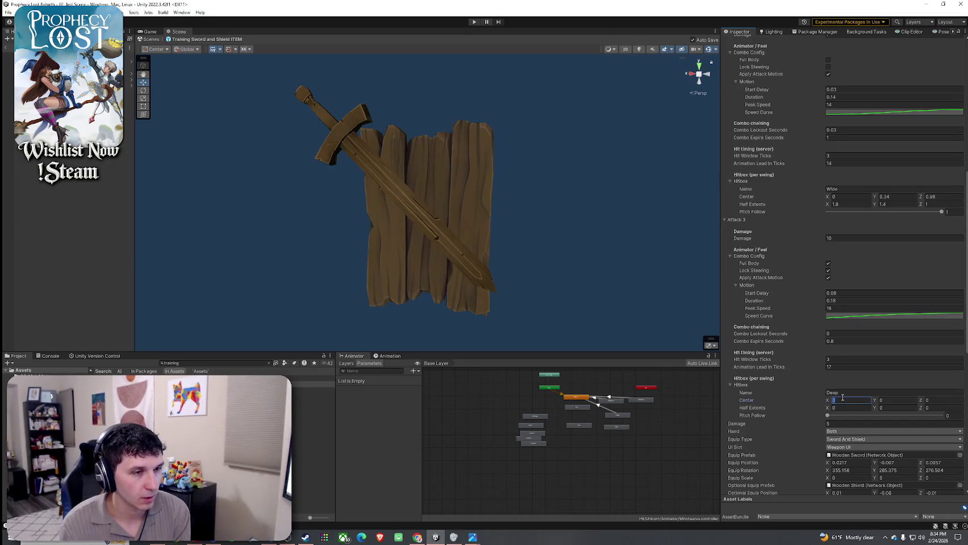
pyautogui.write('1.1')
pyautogui.click(897, 409)
pyautogui.write('1.4')
pyautogui.click(929, 409)
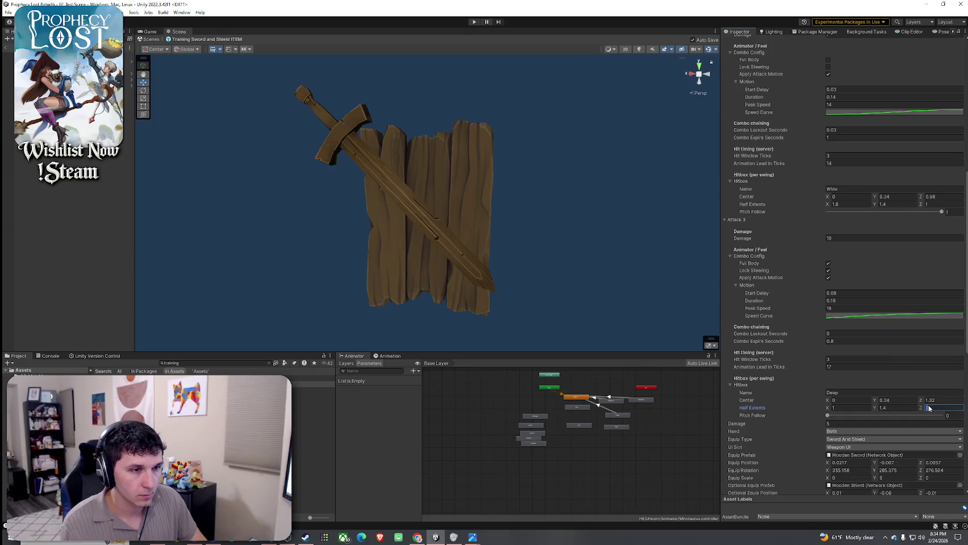
pyautogui.write('34')
pyautogui.click(935, 415)
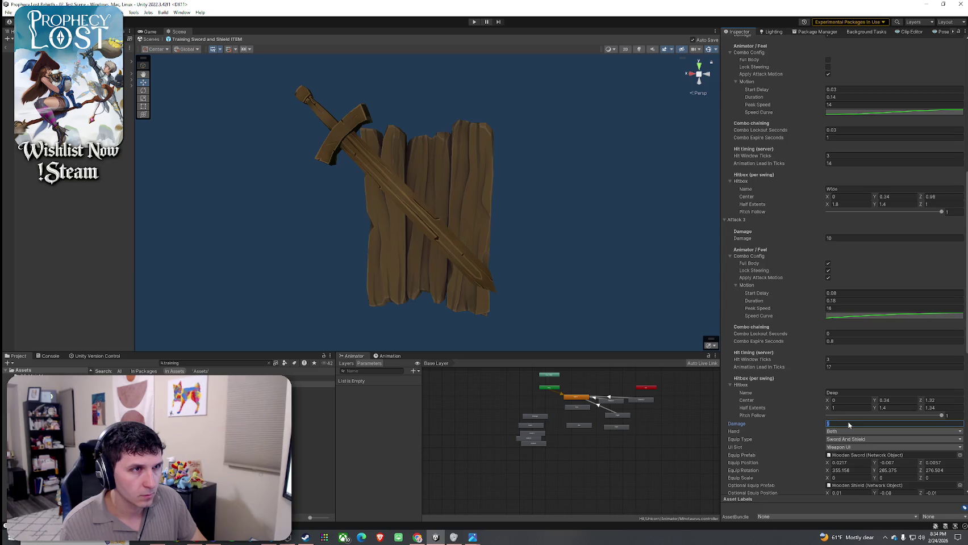
# Keep equip type Sword And Shield and ping the Weapon Swing 1 VFX prefab
pyautogui.scroll(-4, 850, 426)
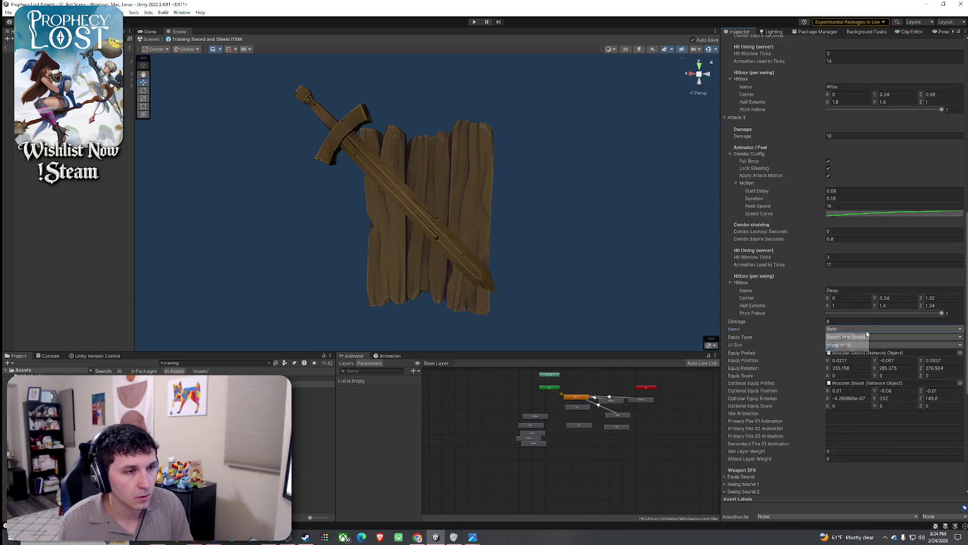
pyautogui.click(883, 339)
pyautogui.click(799, 340)
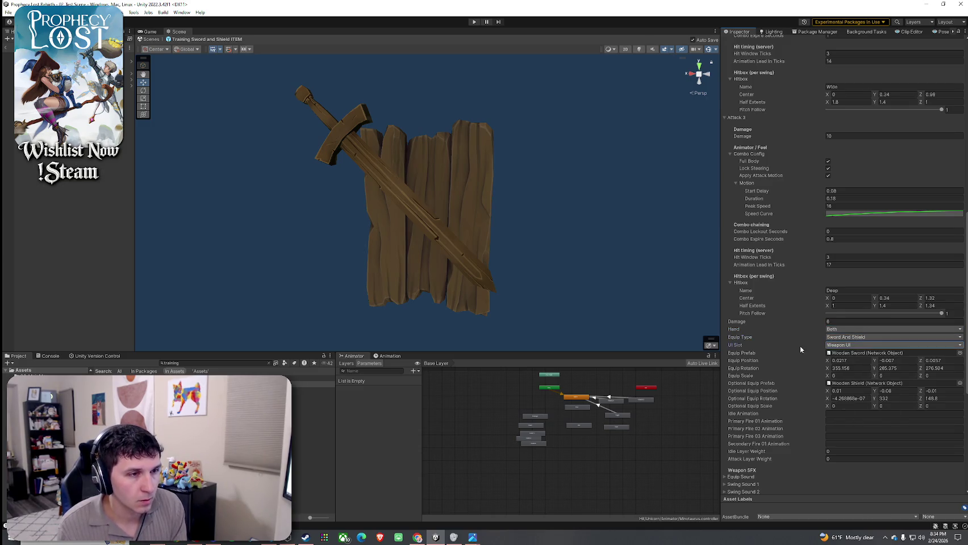
pyautogui.scroll(-2, 841, 392)
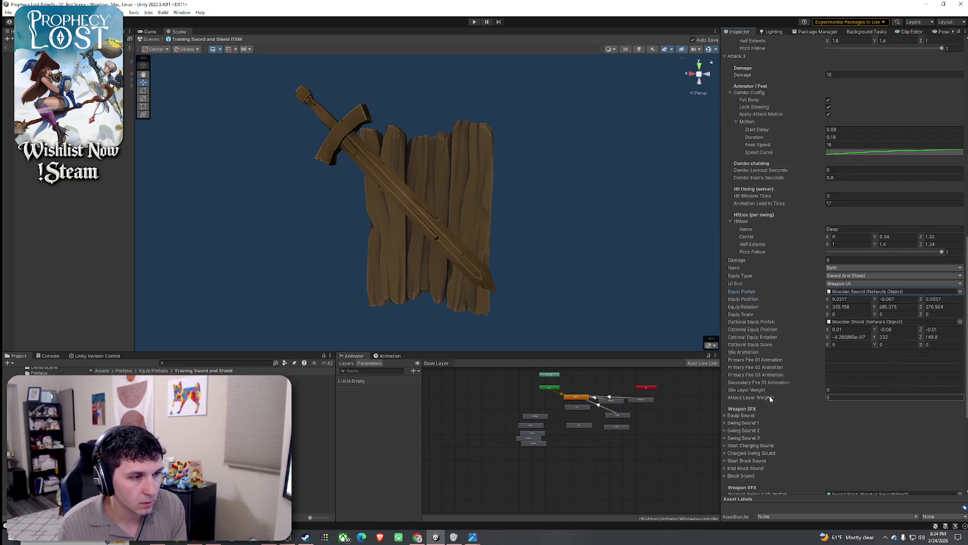
pyautogui.scroll(-6, 750, 386)
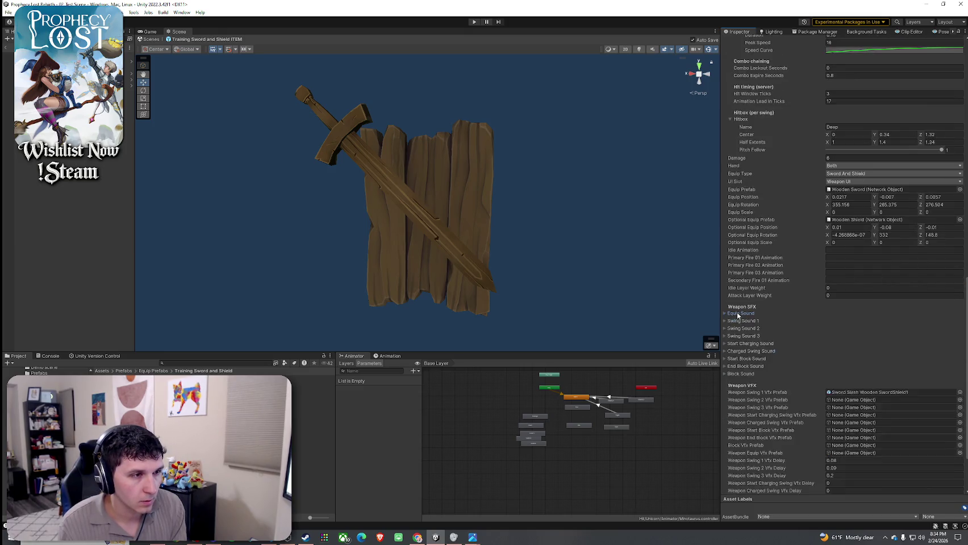
pyautogui.click(857, 318)
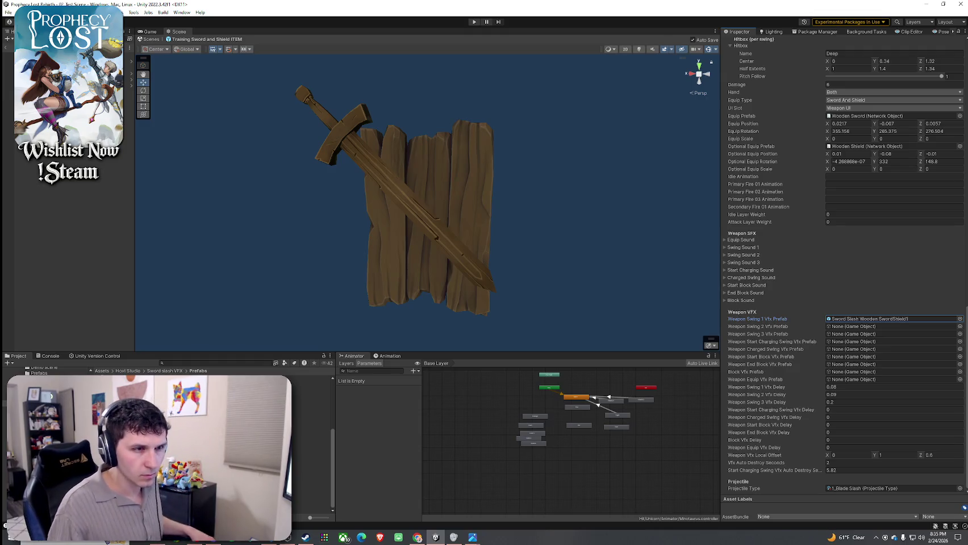
# Open the first swing's slash effect prefab and replay its preview several times
pyautogui.doubleClick(869, 319)
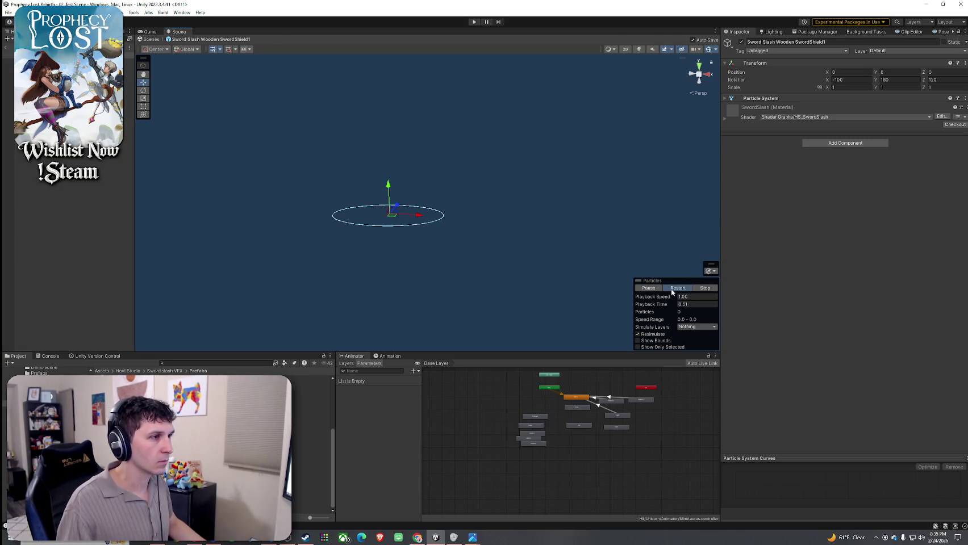
pyautogui.click(672, 290)
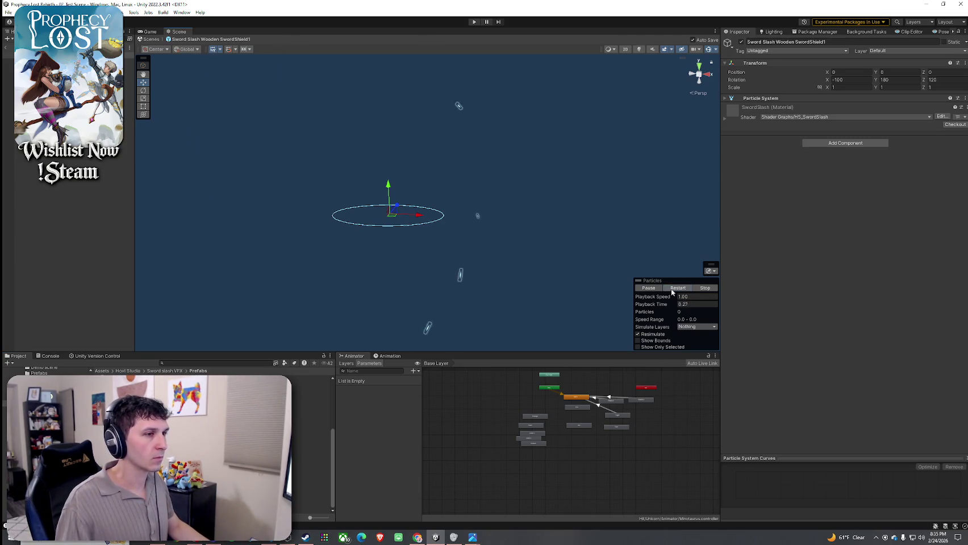
pyautogui.click(672, 290)
pyautogui.click(672, 290)
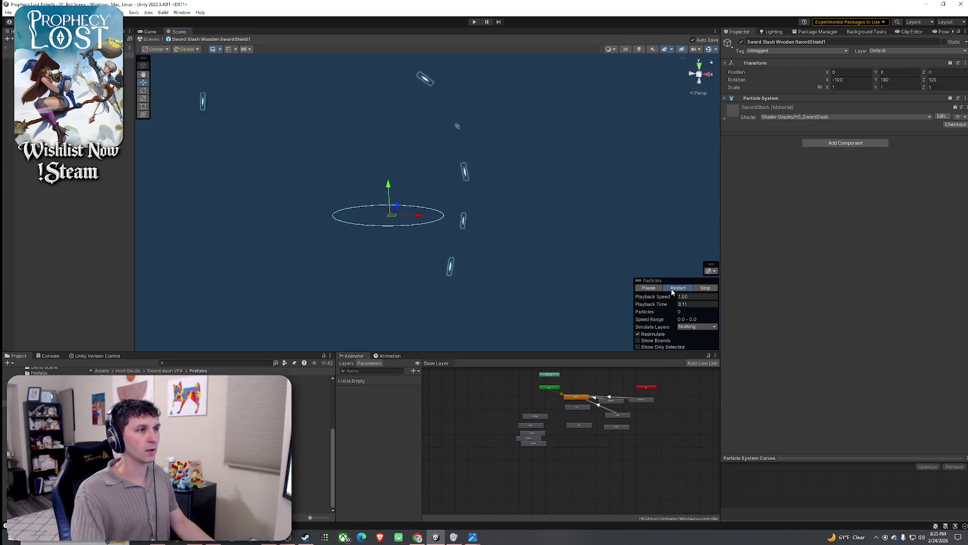
pyautogui.click(672, 290)
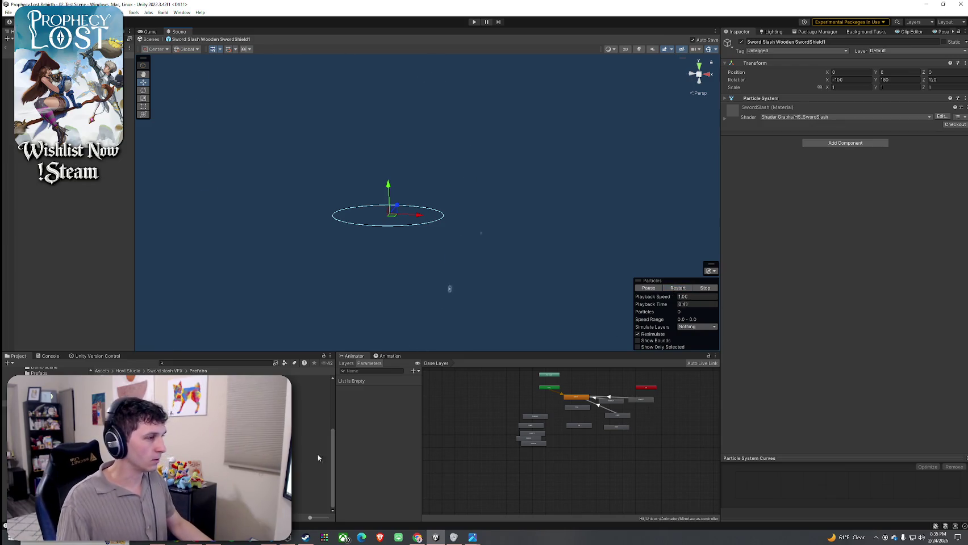
# Preview Sword Slash 1, 2, 3 and 5, selecting Sword Slash 5's Distortion object
pyautogui.doubleClick(89, 449)
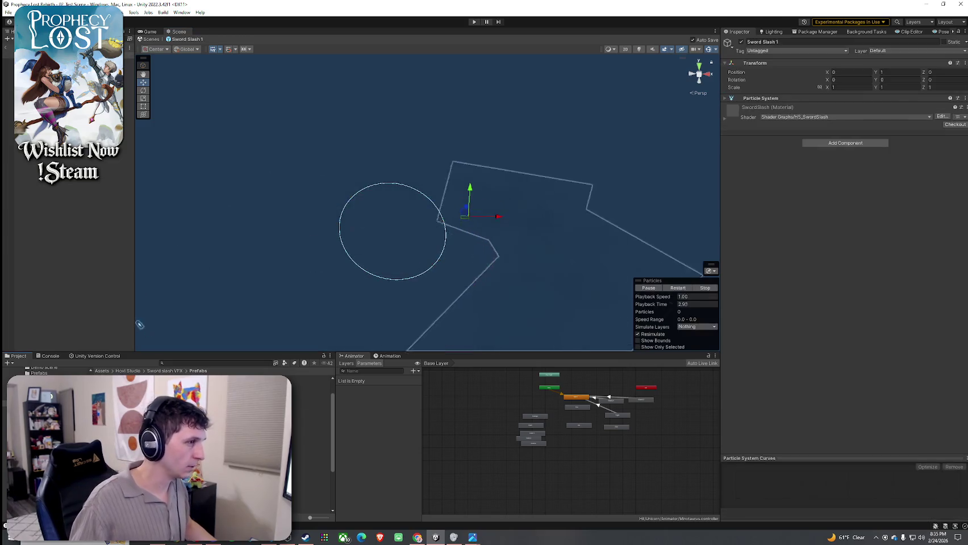
pyautogui.doubleClick(89, 456)
pyautogui.click(678, 288)
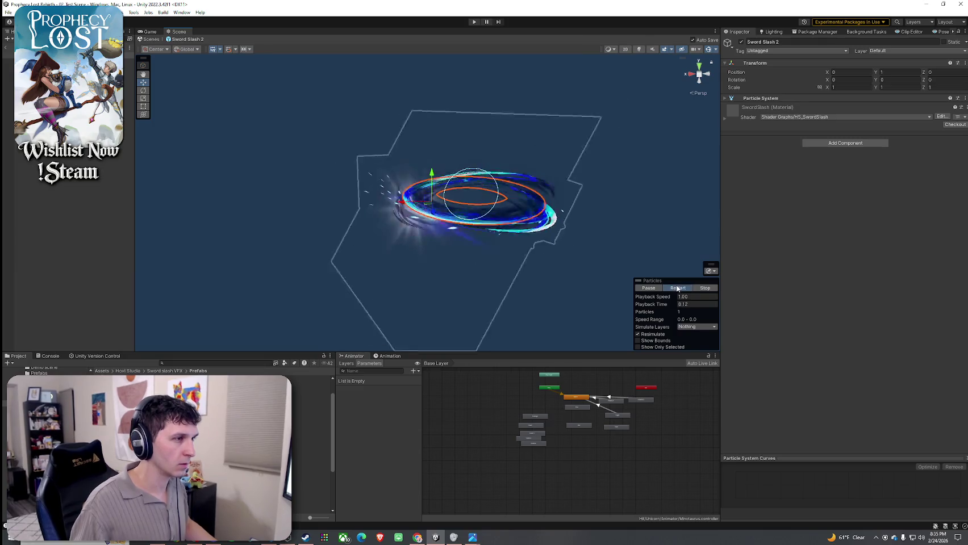
pyautogui.doubleClick(89, 465)
pyautogui.click(678, 288)
pyautogui.click(678, 288)
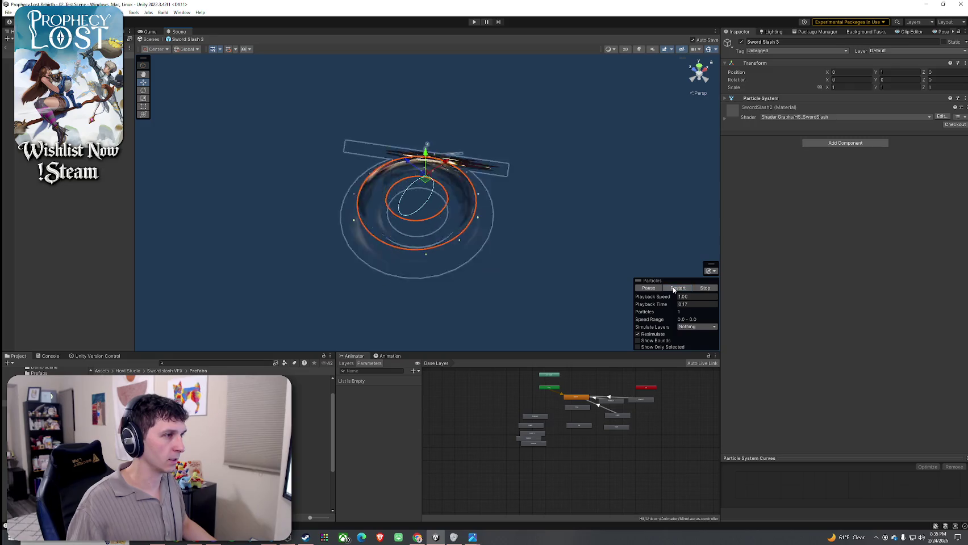
pyautogui.doubleClick(89, 479)
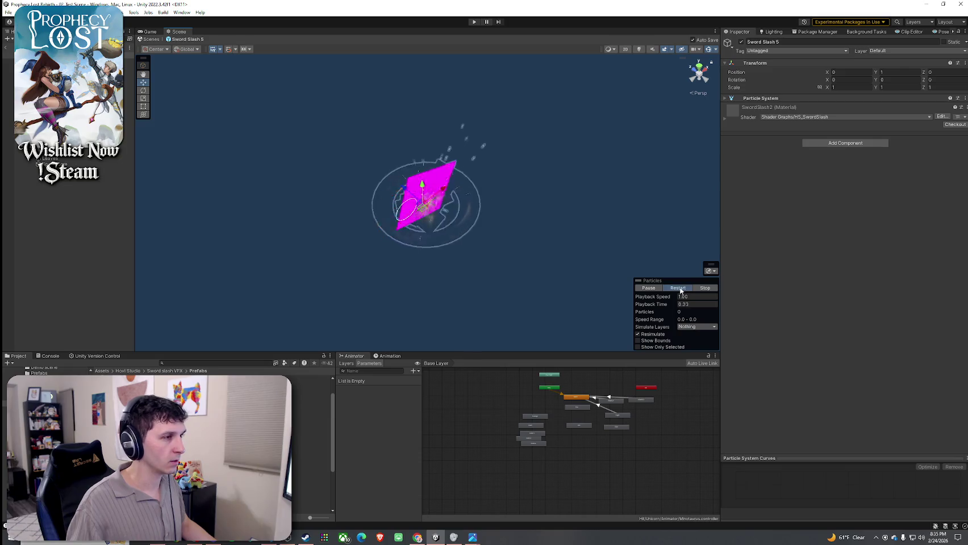
pyautogui.click(679, 289)
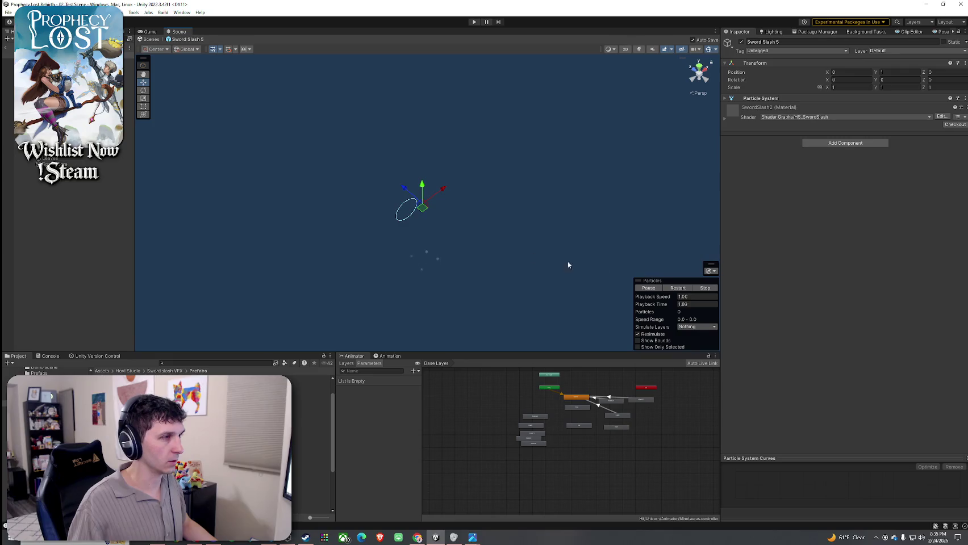
pyautogui.click(57, 146)
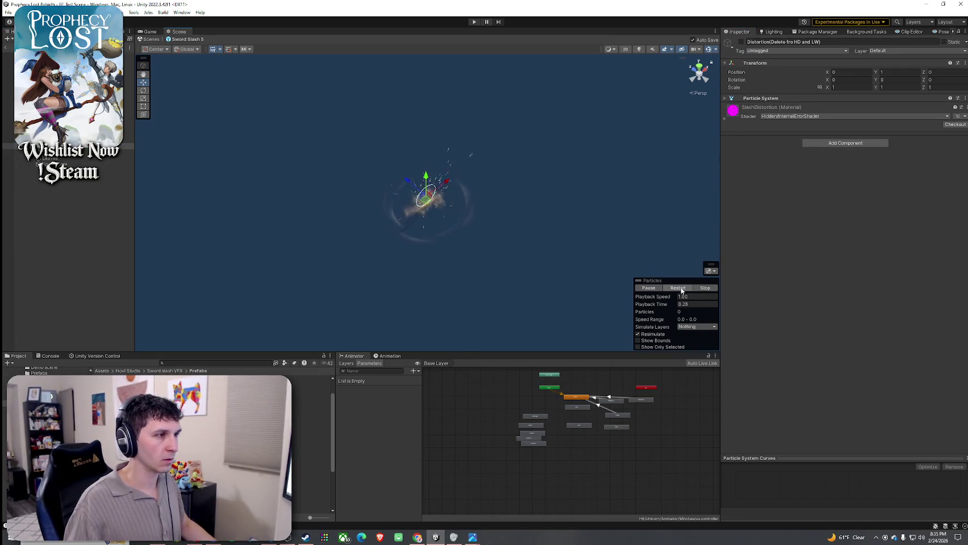
# Open Sword Slash 6 and step through its Pivot, Slashes, Slashes2 and Distortion layers
pyautogui.moveTo(517, 244)
pyautogui.mouseDown()
pyautogui.moveTo(514, 208)
pyautogui.moveTo(424, 161)
pyautogui.mouseUp()
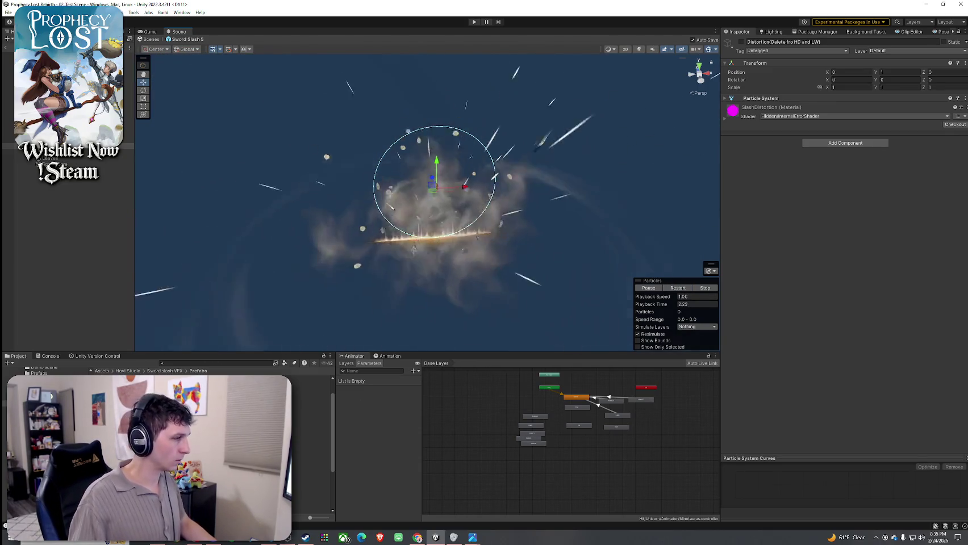
pyautogui.press('Return')
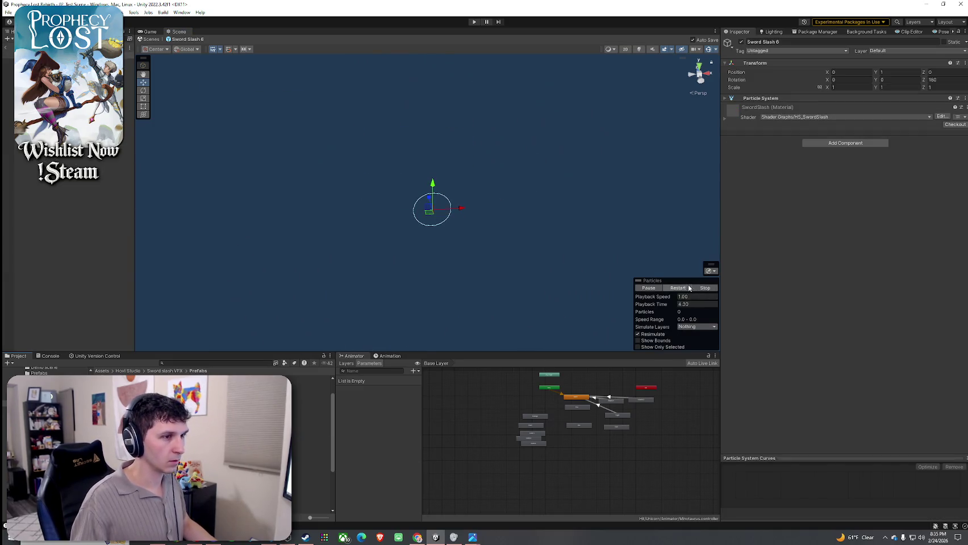
pyautogui.click(690, 288)
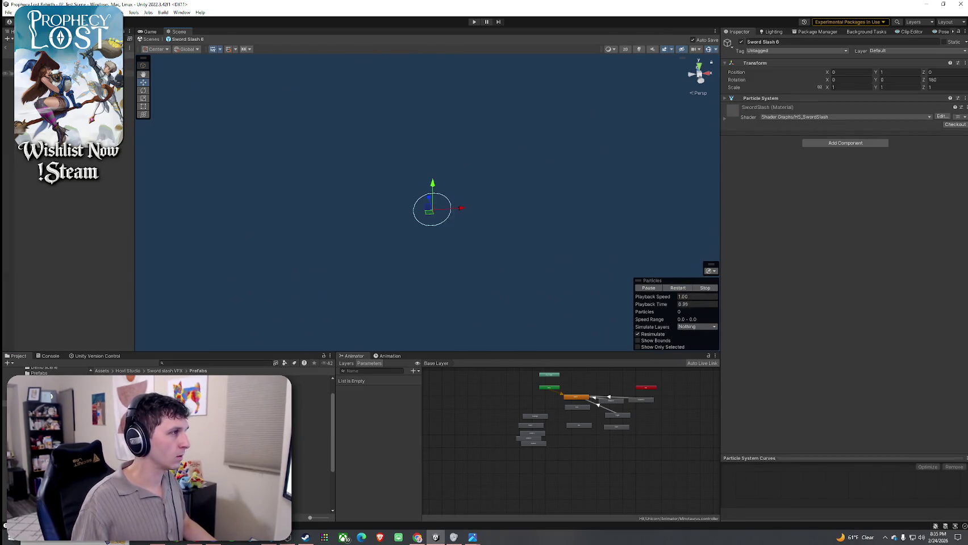
pyautogui.click(57, 67)
pyautogui.press('Down')
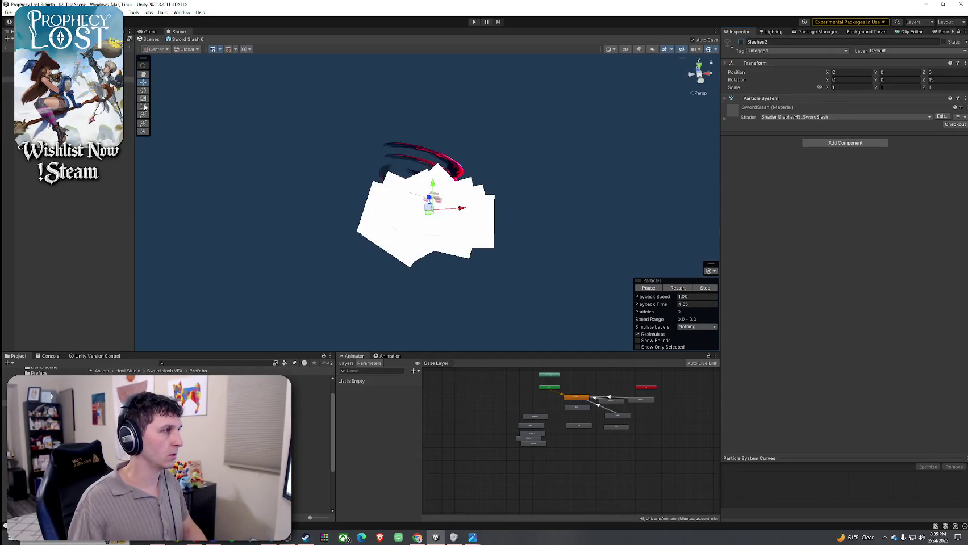
pyautogui.press('Up')
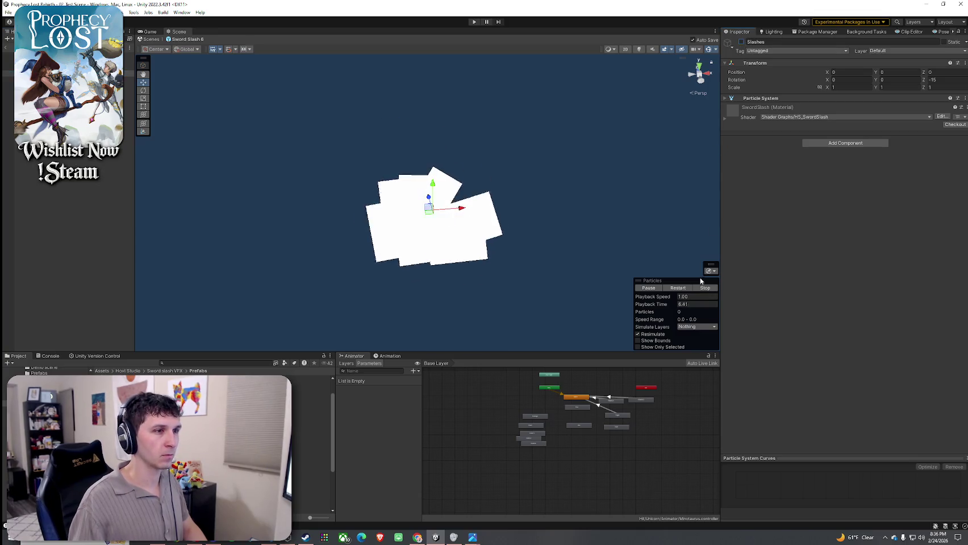
pyautogui.press('Down')
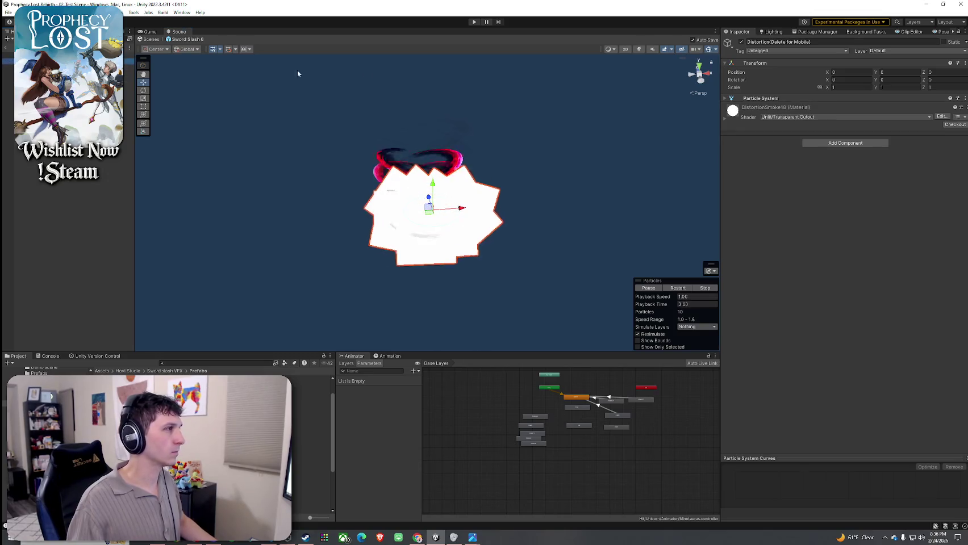
pyautogui.press('Down')
pyautogui.click(678, 288)
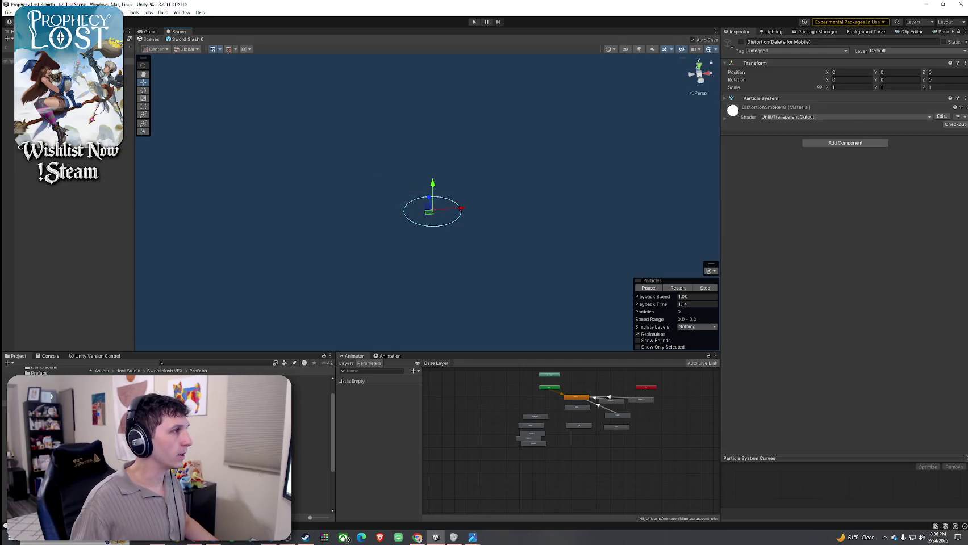
# Activate Distortion(Delete for Mobile) and expand its DistortionSmoke18 material settings
pyautogui.click(741, 41)
pyautogui.click(738, 111)
pyautogui.click(754, 109)
pyautogui.click(754, 109)
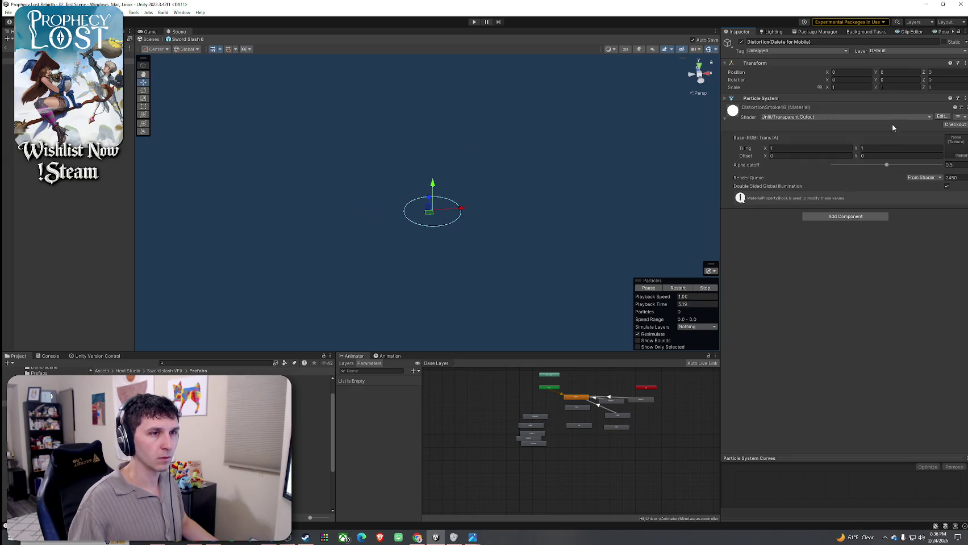
# Check DistortionSmoke18's shader, then deactivate Distortion(Delete for Mobile) and replay the slash
pyautogui.rightClick(742, 109)
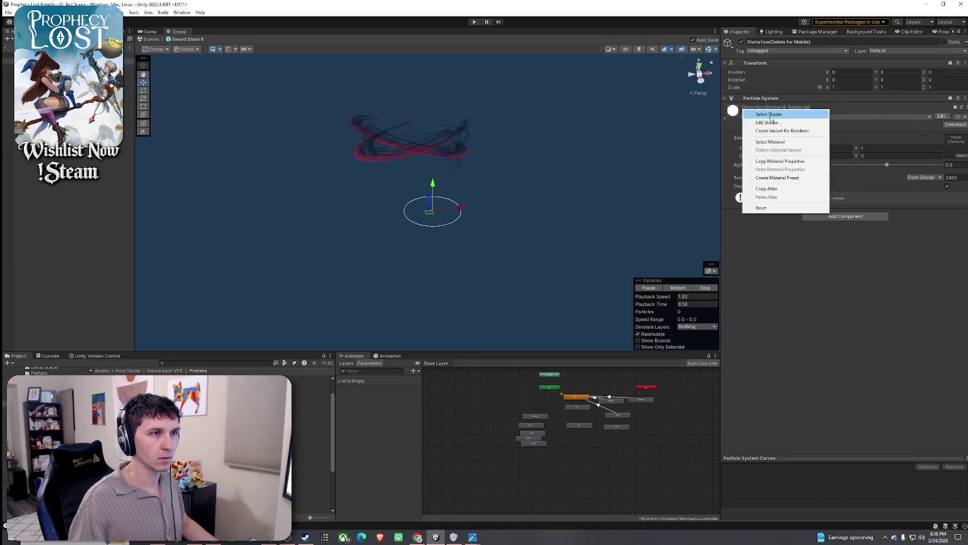
pyautogui.click(770, 115)
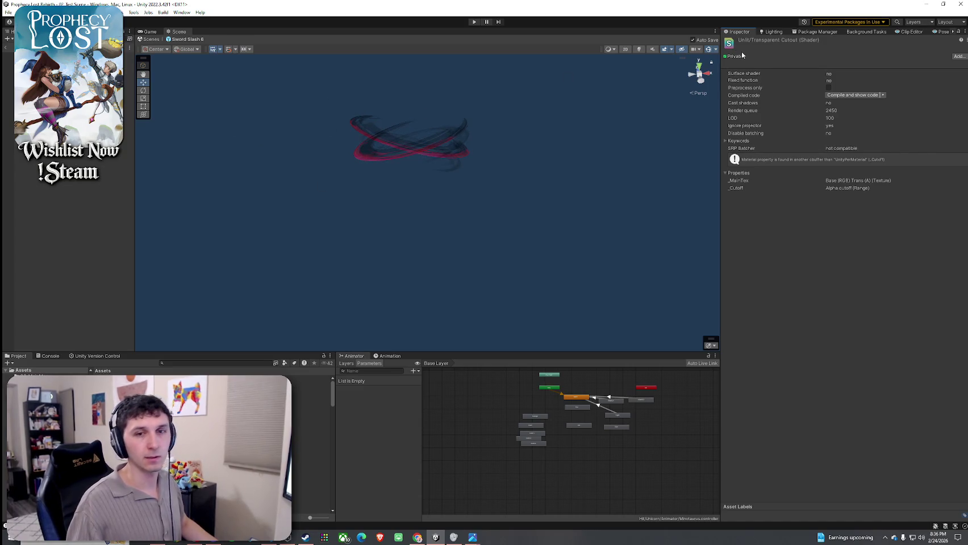
pyautogui.press('Down')
pyautogui.press('Down')
pyautogui.press('Down')
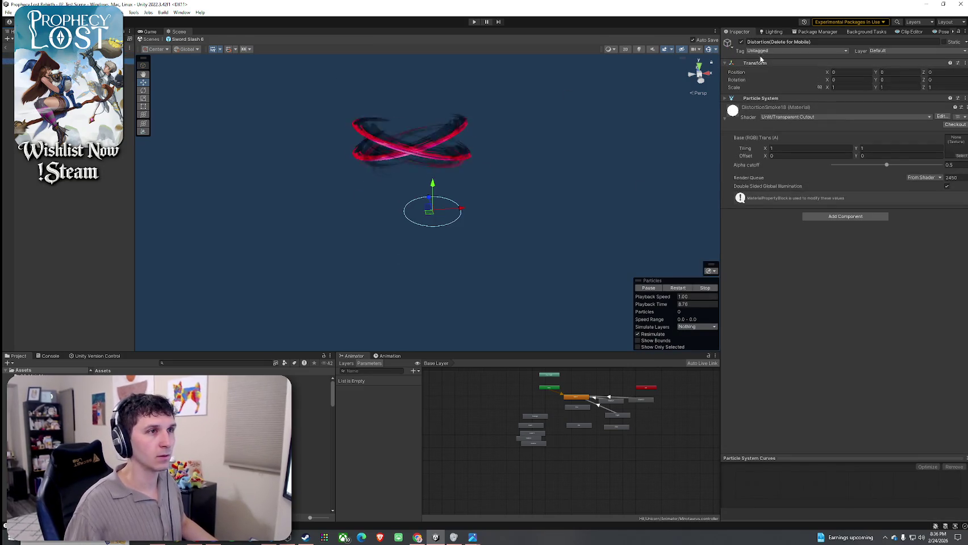
pyautogui.click(741, 42)
pyautogui.click(678, 288)
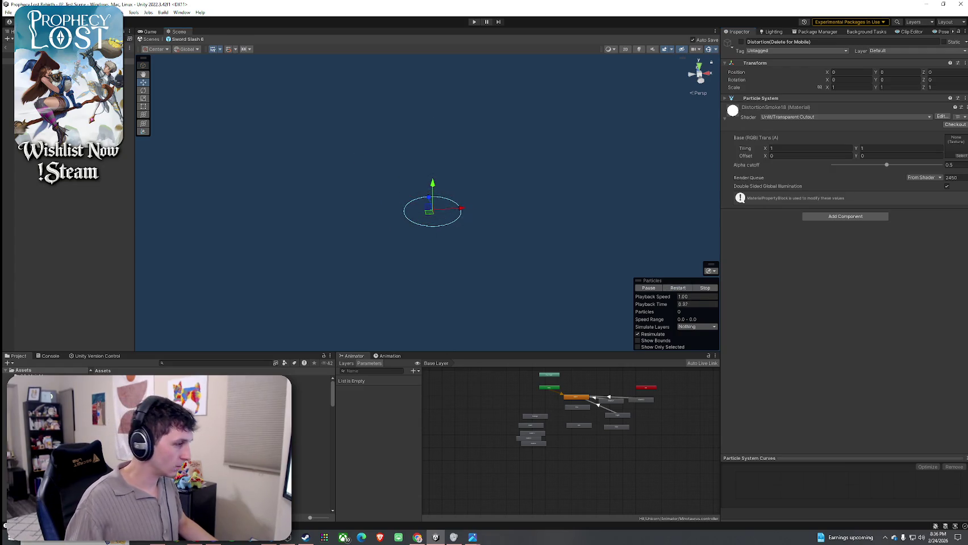
pyautogui.click(60, 57)
pyautogui.rightClick(60, 57)
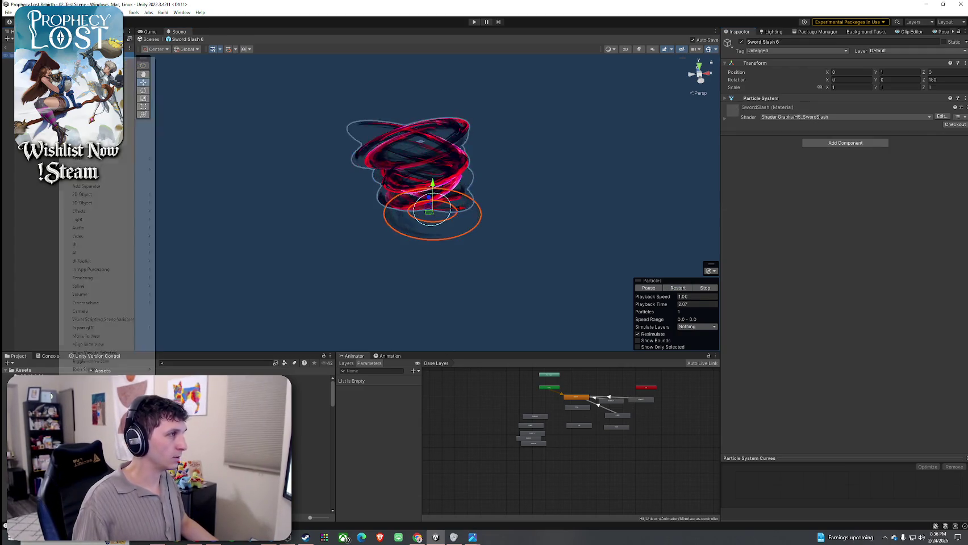
# Return to the forest scene, search Project for 'sword slash' and select Sword Slash 3
pyautogui.moveTo(102, 158)
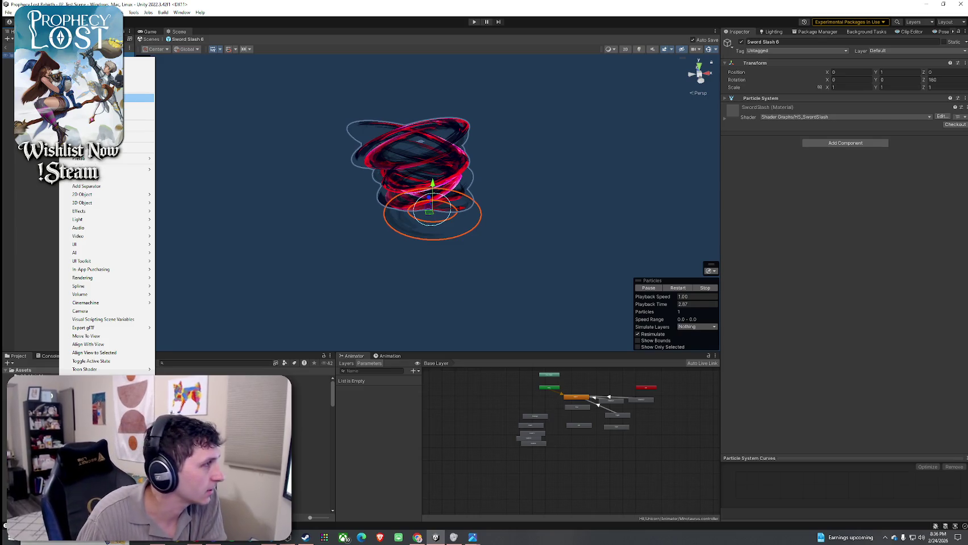
pyautogui.moveTo(136, 159)
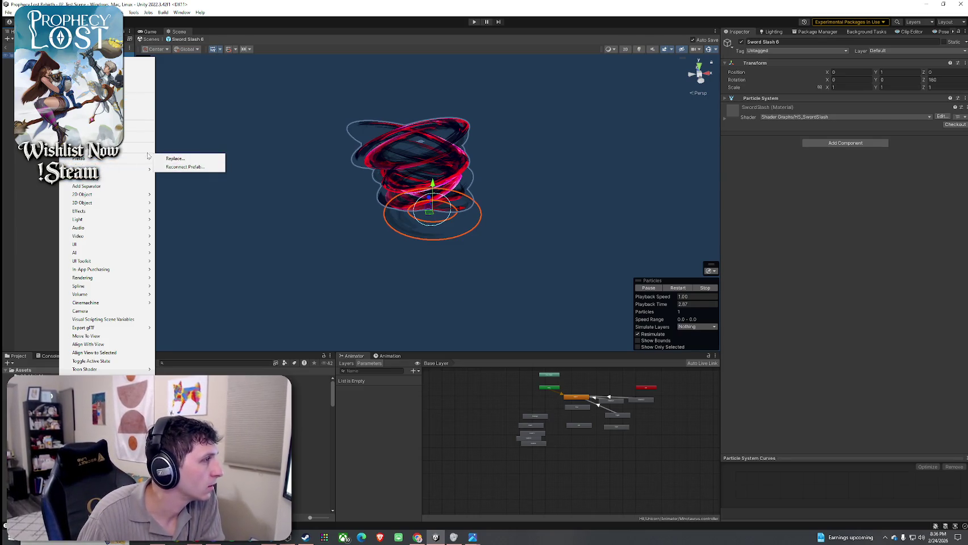
pyautogui.click(136, 125)
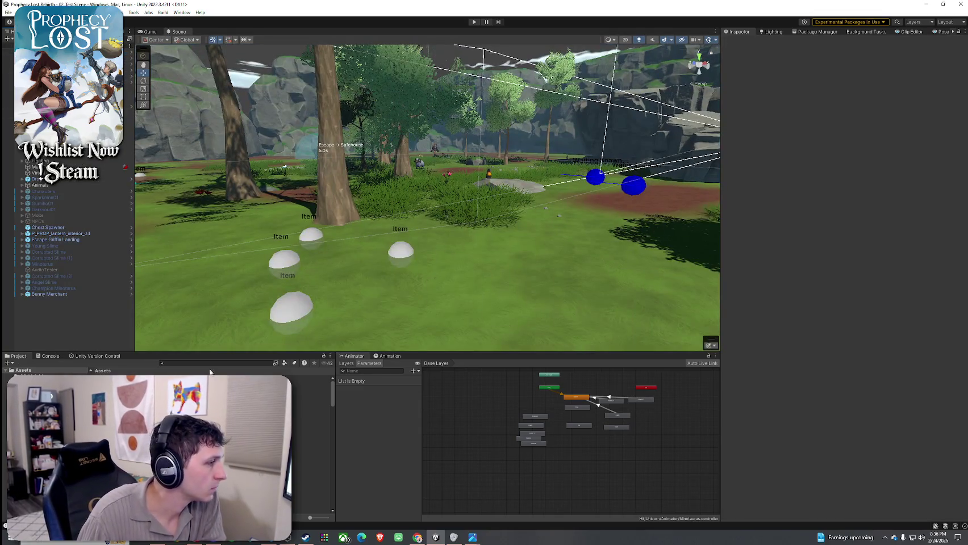
pyautogui.click(211, 364)
pyautogui.write('sword slash')
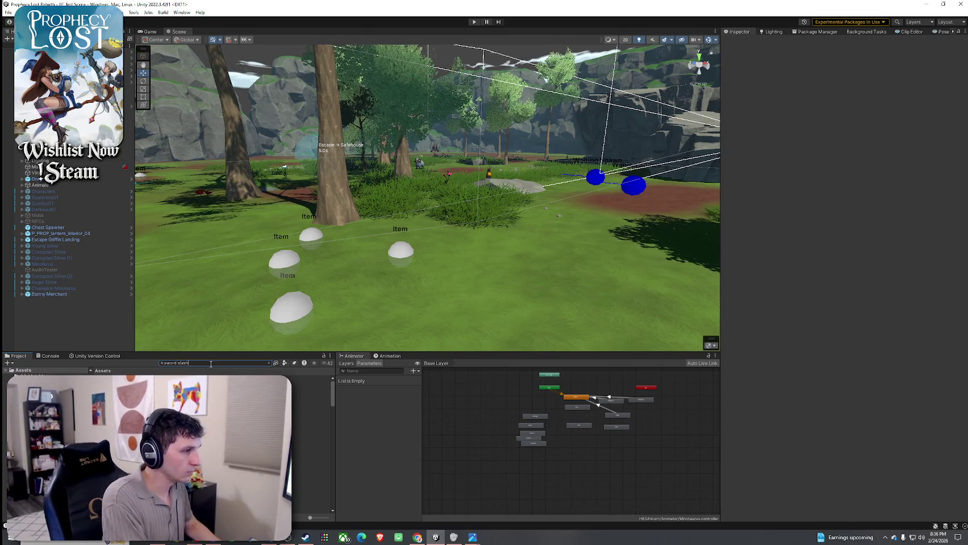
pyautogui.click(227, 415)
pyautogui.click(268, 362)
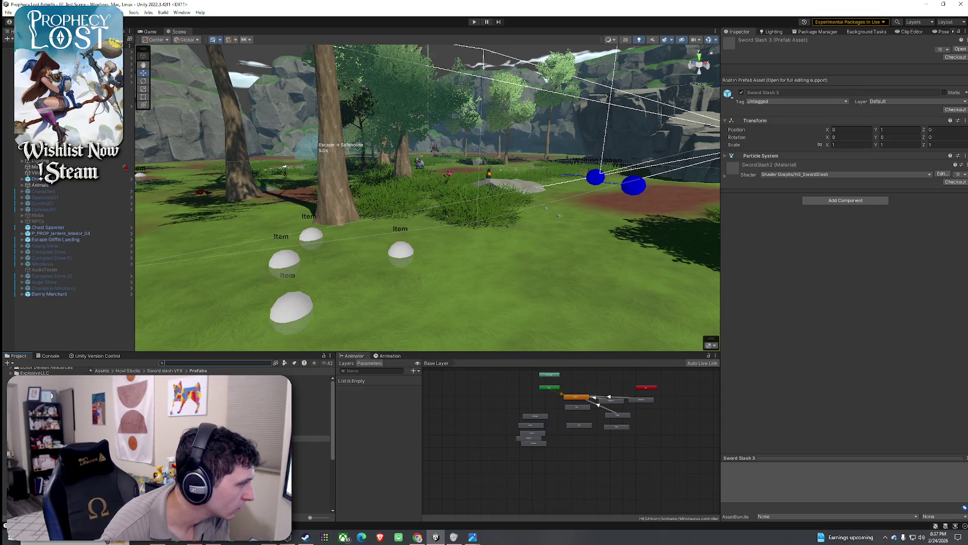
# Open Spatial section and set its Distortion material shader to Legacy Shaders/Particles/Additive
pyautogui.doubleClick(311, 416)
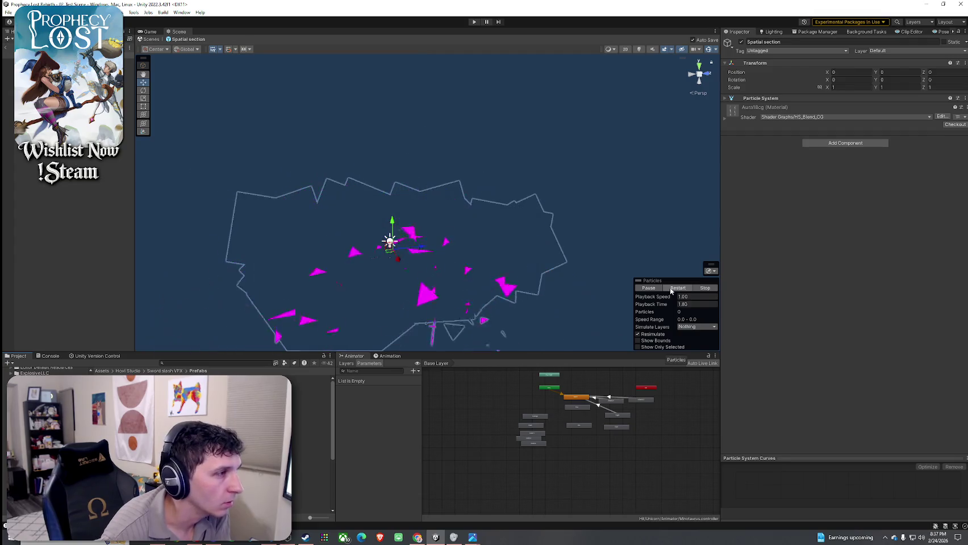
pyautogui.click(85, 140)
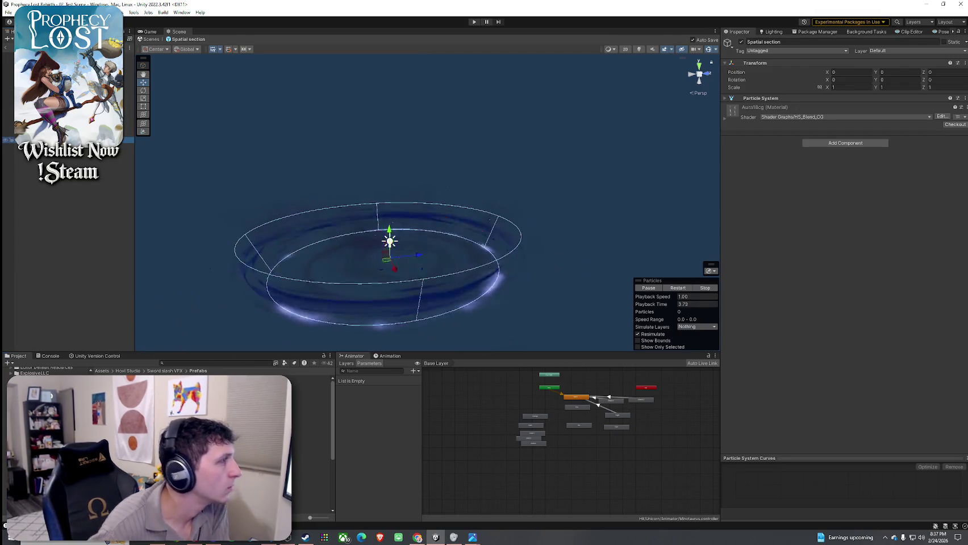
pyautogui.press('Down')
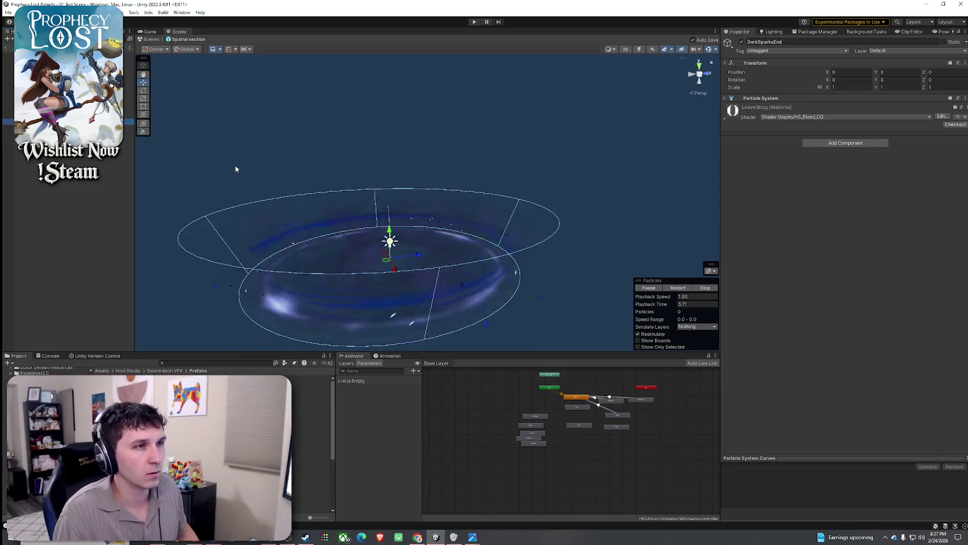
pyautogui.click(789, 116)
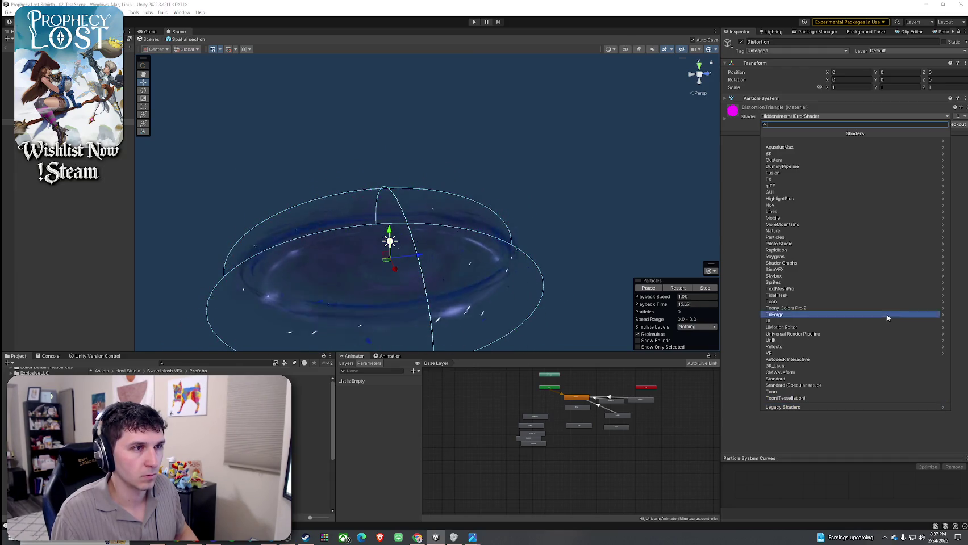
pyautogui.click(886, 407)
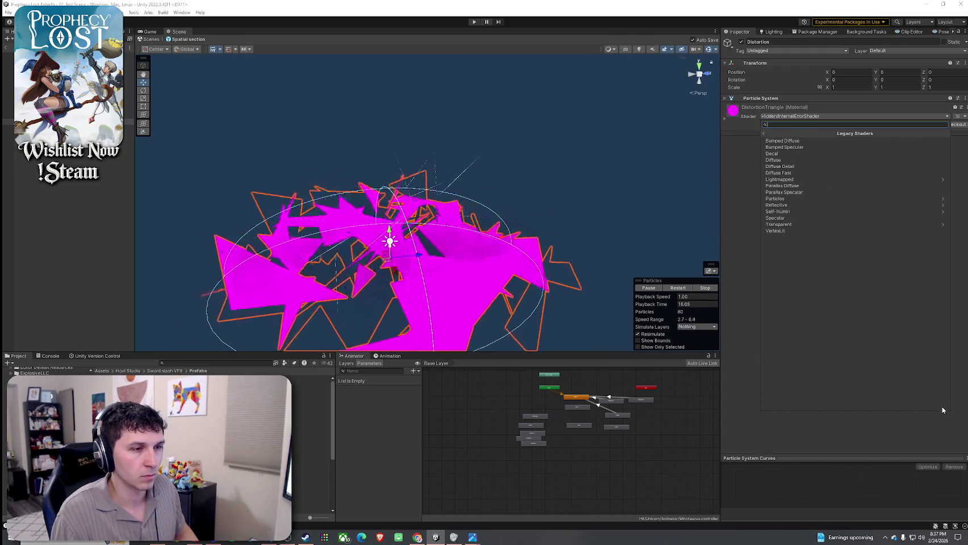
pyautogui.click(807, 199)
pyautogui.click(802, 149)
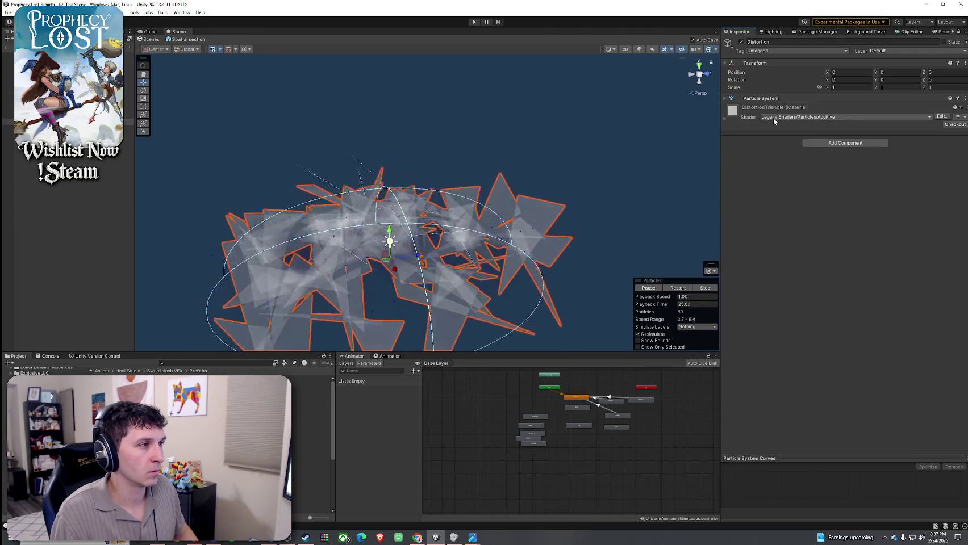
# Deactivate the Distortion object and replay the effect from the start
pyautogui.click(740, 42)
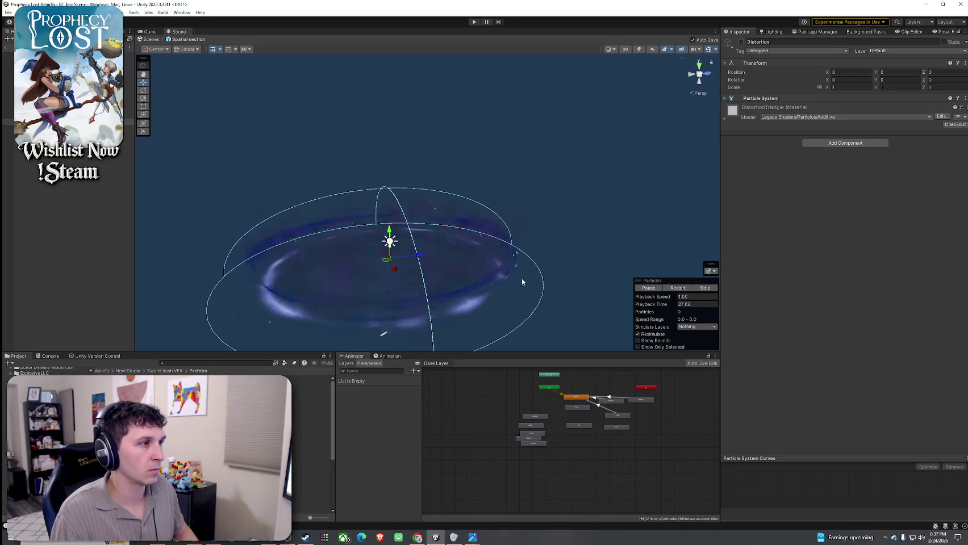
pyautogui.click(681, 290)
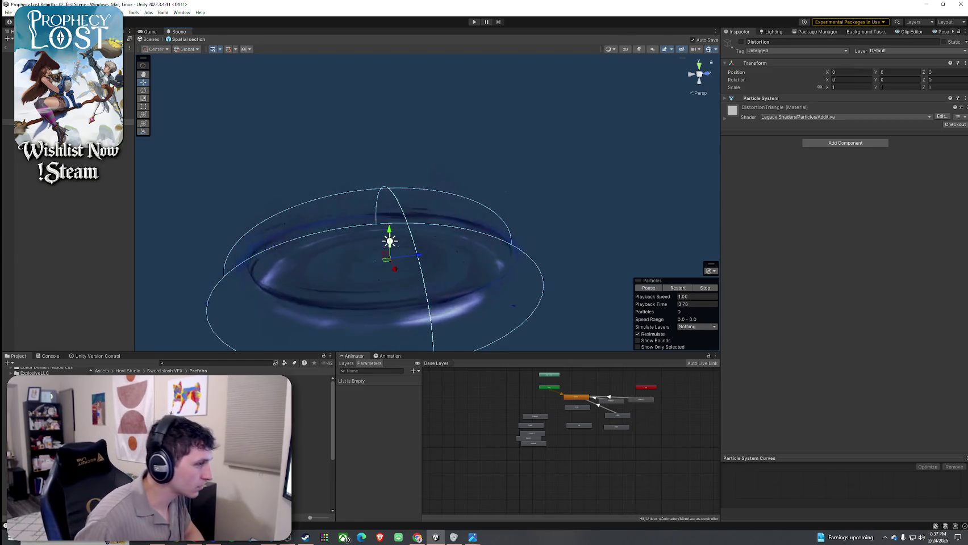
pyautogui.click(267, 420)
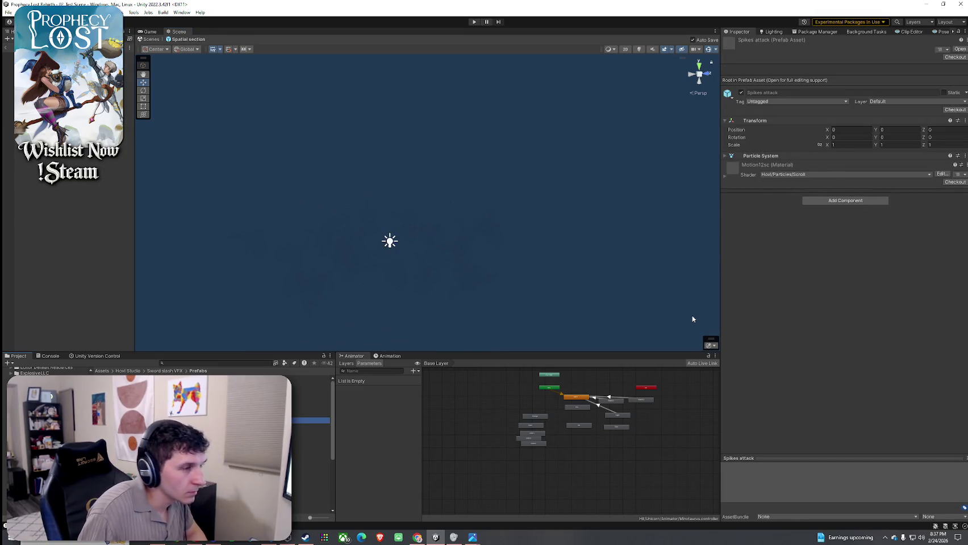
# Open and replay the Spikes attack and Sword Slash 1 prefabs
pyautogui.doubleClick(267, 420)
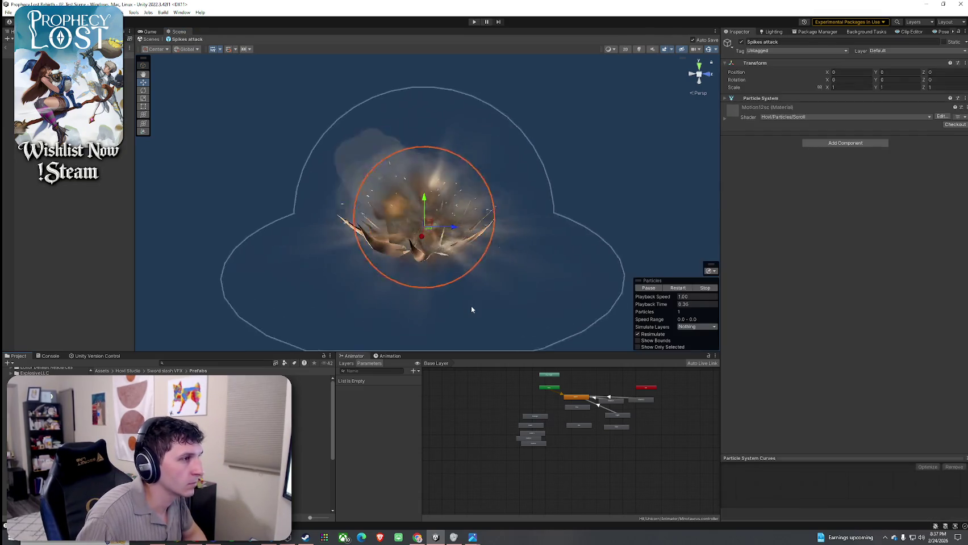
pyautogui.click(677, 288)
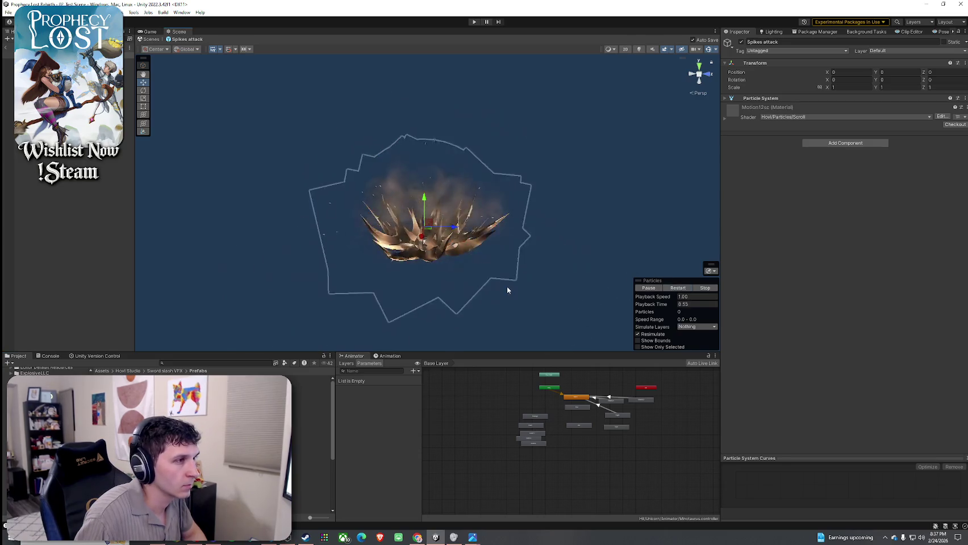
pyautogui.doubleClick(306, 421)
pyautogui.click(680, 288)
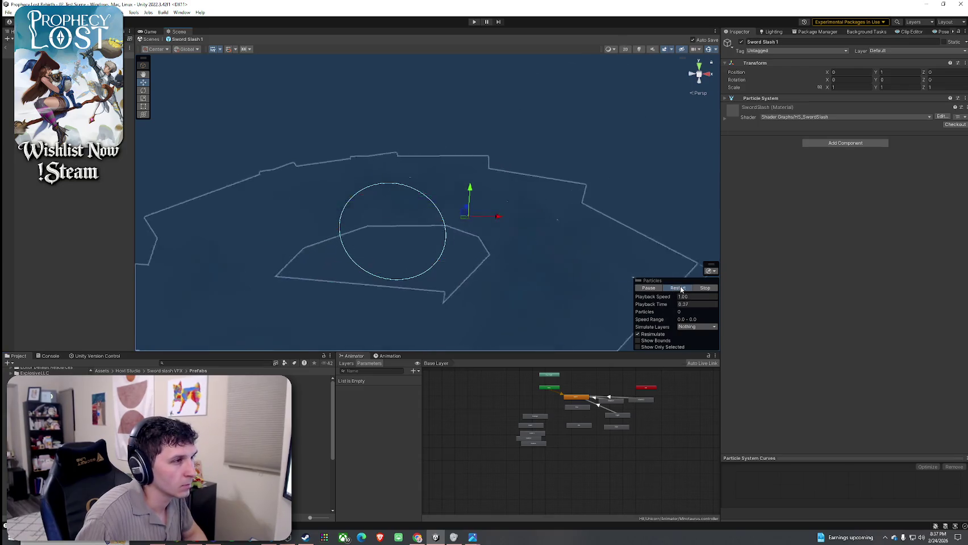
pyautogui.click(681, 289)
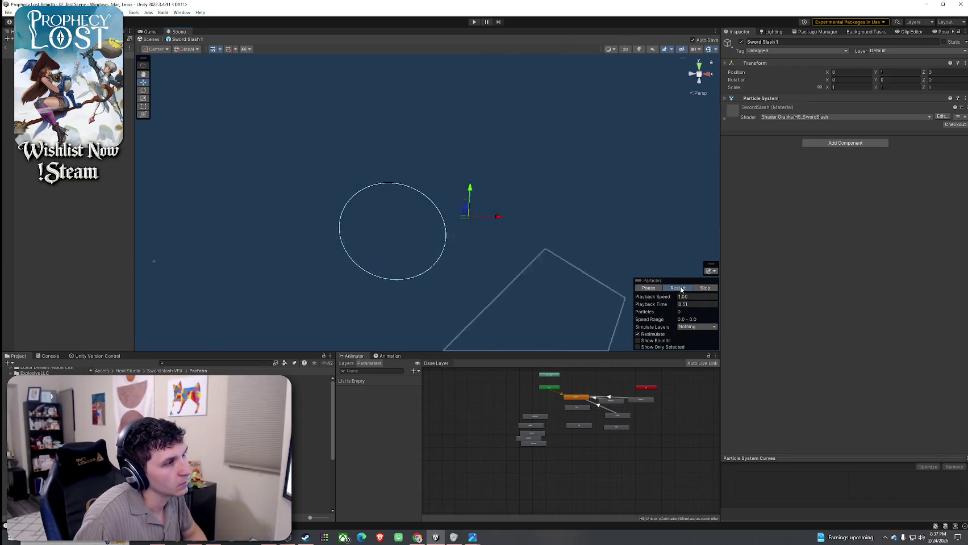
pyautogui.click(680, 289)
pyautogui.click(681, 288)
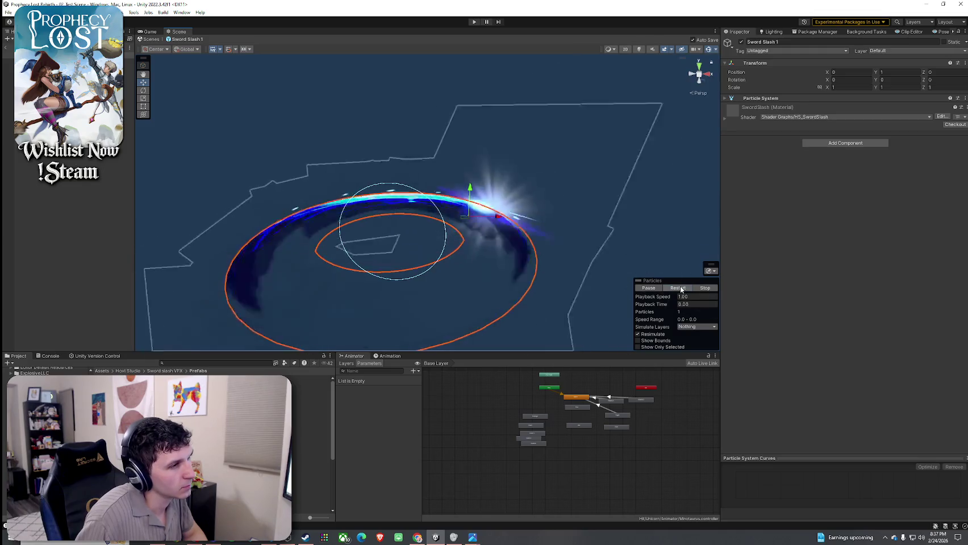
pyautogui.click(681, 289)
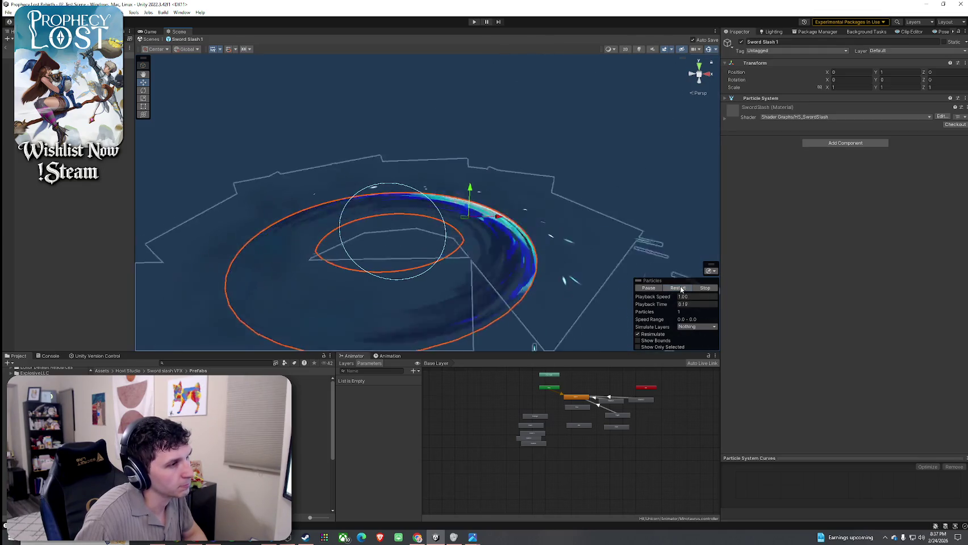
# Open Sword Slash 19, replay it, and step through its Hit, Sparks and Smoke children
pyautogui.click(311, 428)
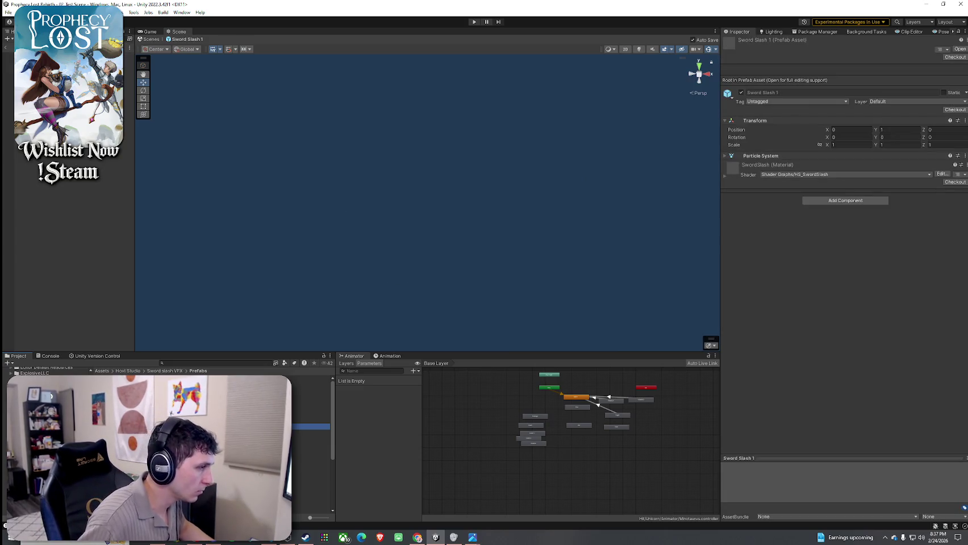
pyautogui.click(312, 444)
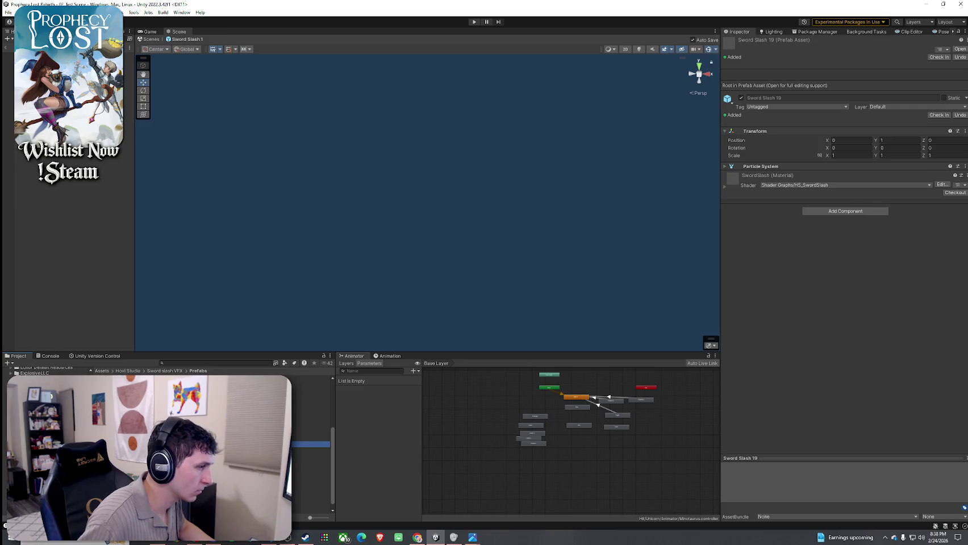
pyautogui.doubleClick(311, 444)
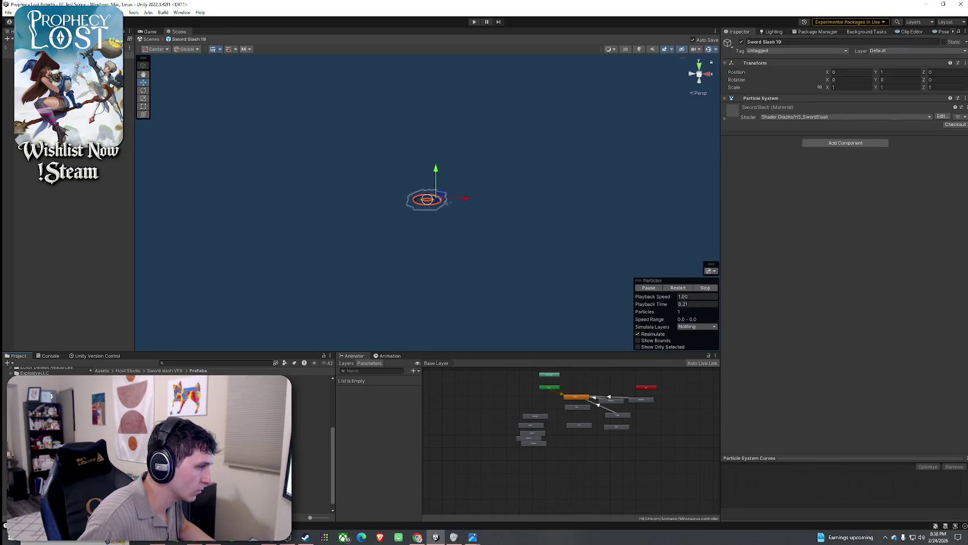
pyautogui.moveTo(569, 278)
pyautogui.mouseDown()
pyautogui.moveTo(563, 268)
pyautogui.moveTo(569, 276)
pyautogui.mouseUp()
pyautogui.scroll(5, 570, 278)
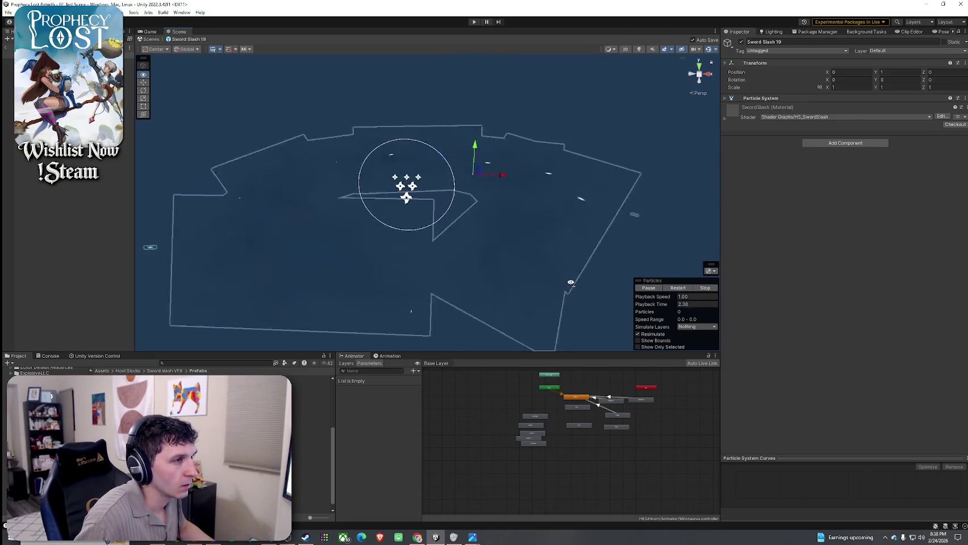
pyautogui.click(679, 288)
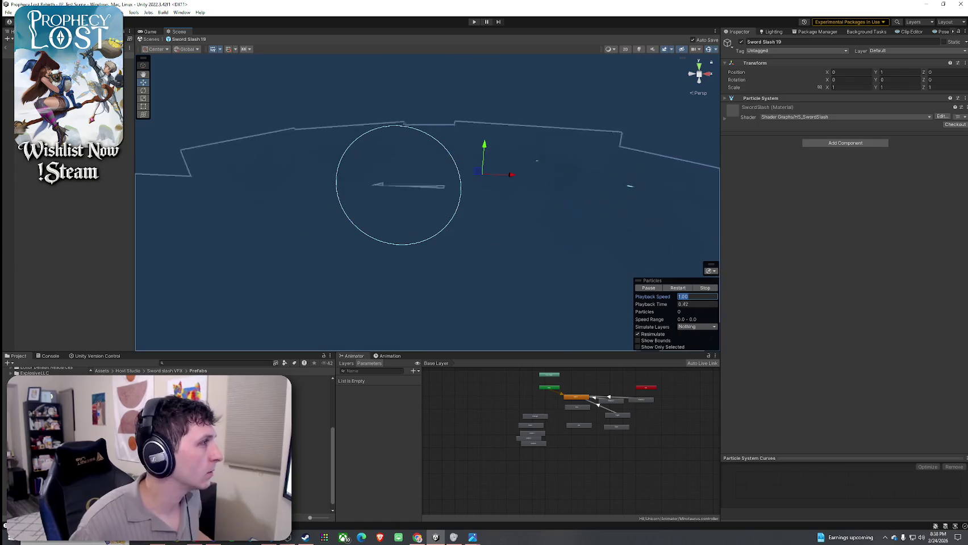
pyautogui.click(128, 74)
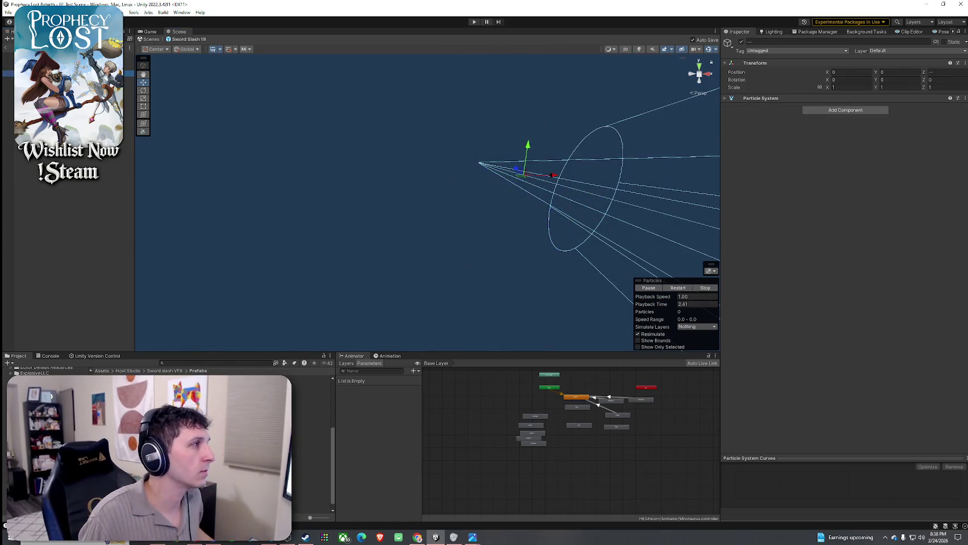
pyautogui.press('Up')
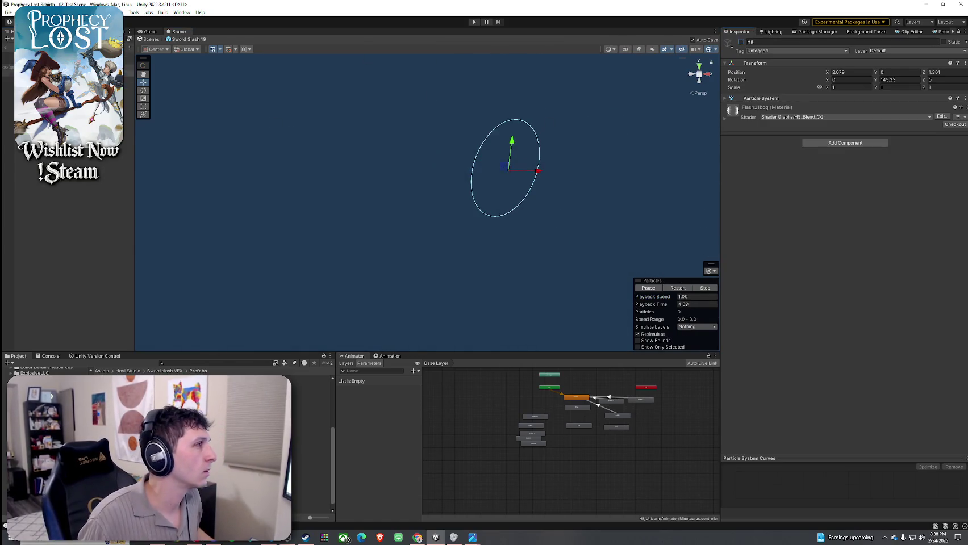
pyautogui.press('Up')
pyautogui.press('Up')
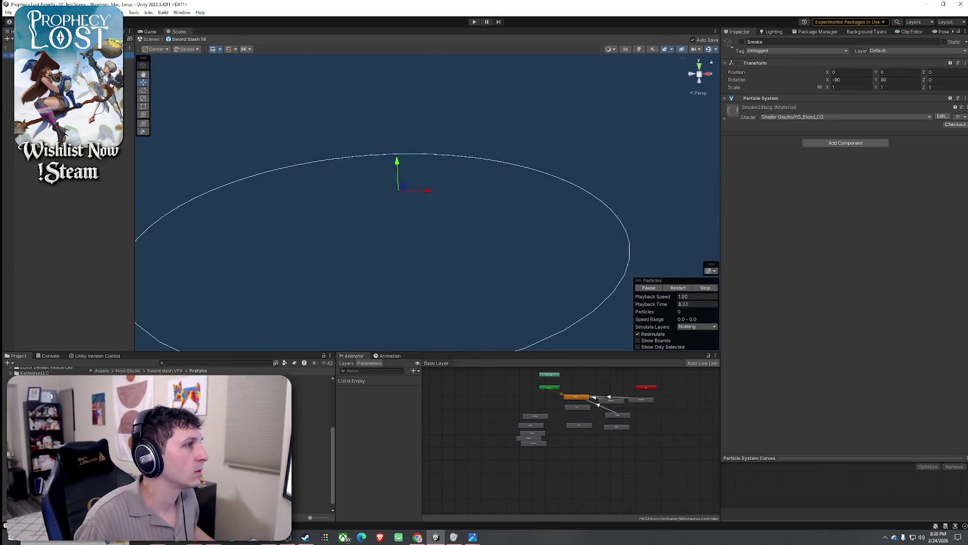
pyautogui.click(677, 288)
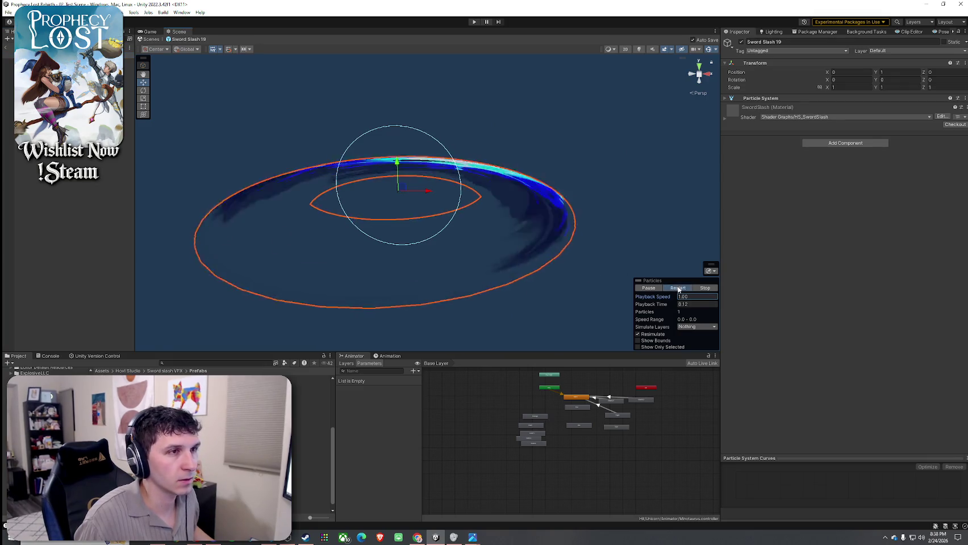
# Expand the Emission, Color over Lifetime, Rotation over Lifetime and Custom Data modules of Sword Slash 19
pyautogui.click(726, 99)
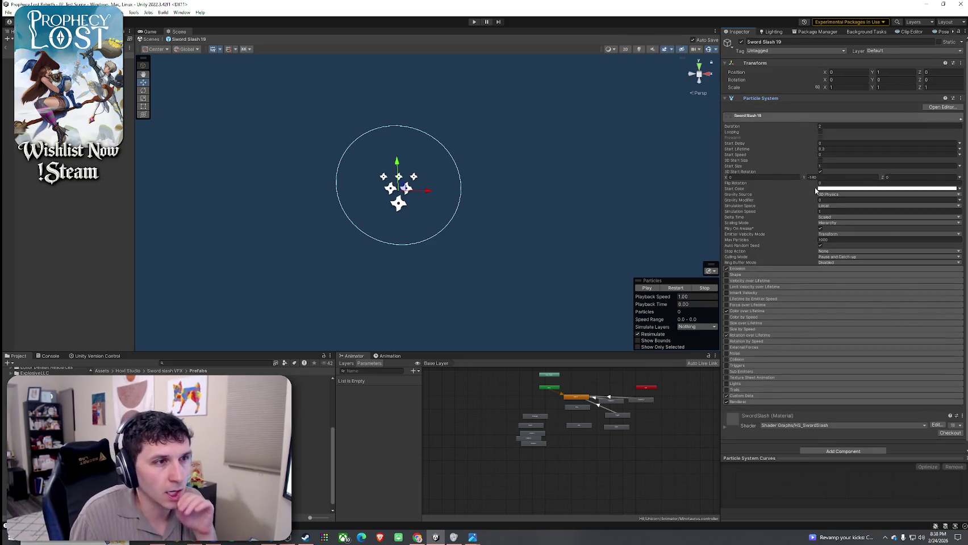
pyautogui.click(741, 271)
pyautogui.scroll(-2, 777, 302)
pyautogui.click(743, 305)
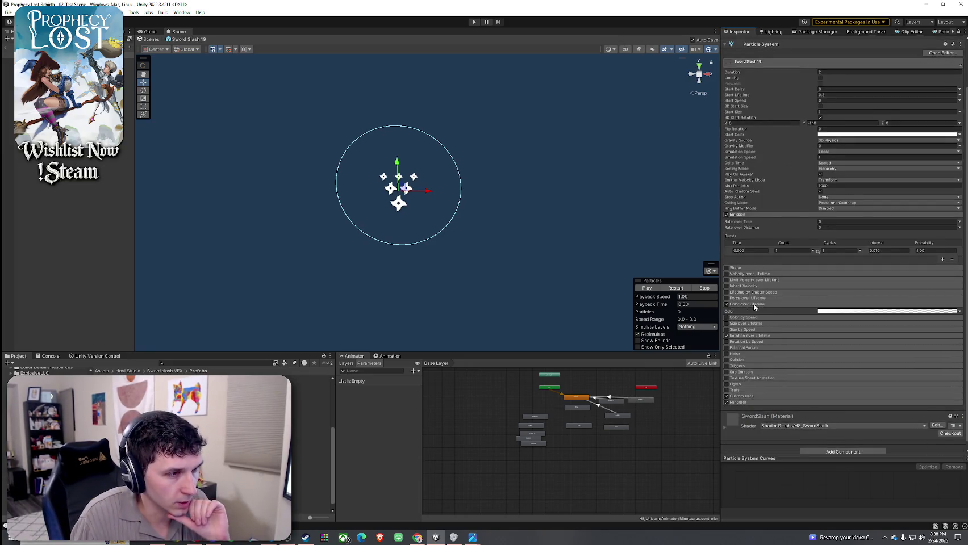
pyautogui.scroll(-1, 750, 324)
pyautogui.click(750, 329)
pyautogui.scroll(-1, 762, 341)
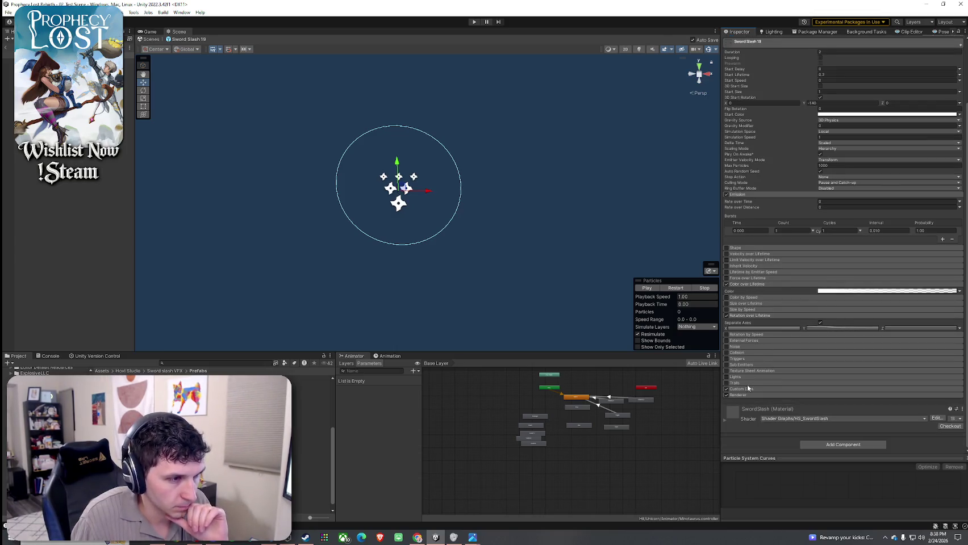
pyautogui.click(748, 389)
pyautogui.scroll(-2, 771, 374)
pyautogui.click(776, 393)
pyautogui.scroll(5, 794, 369)
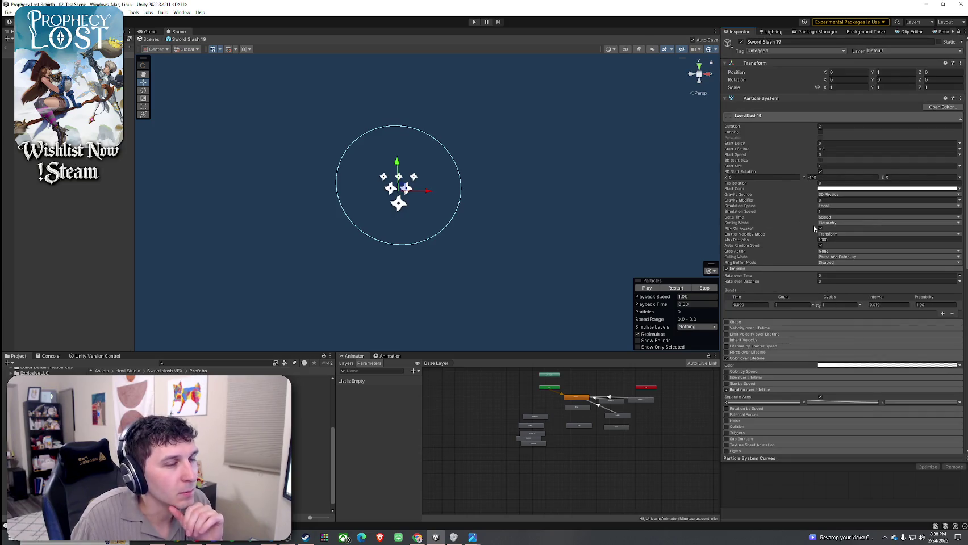
# Review the start colour and lifetime gradient unchanged, and preview the slash playing
pyautogui.click(839, 188)
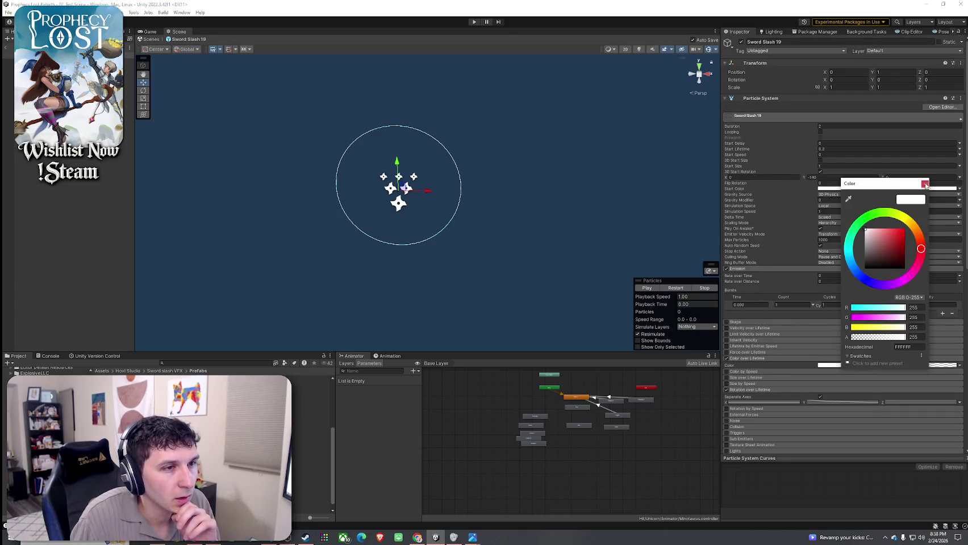
pyautogui.click(926, 183)
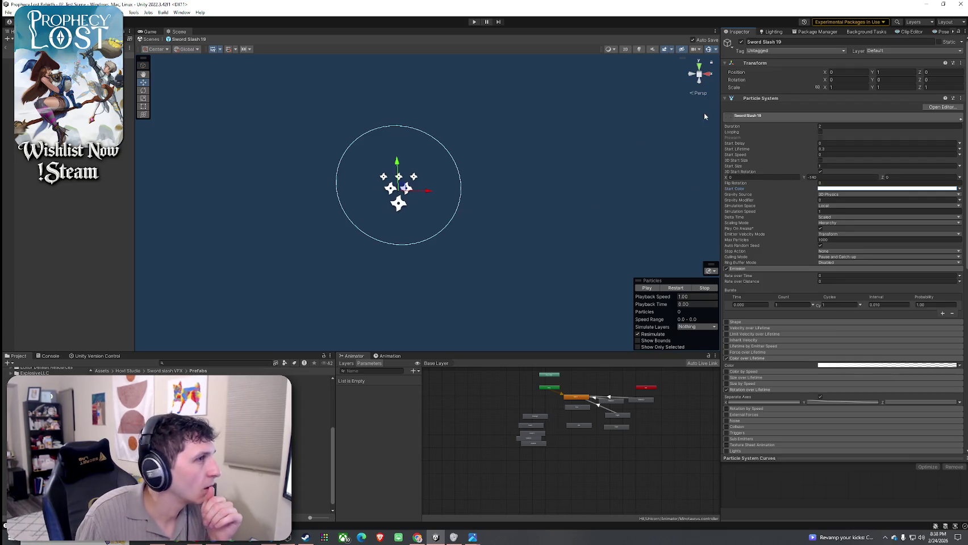
pyautogui.click(675, 288)
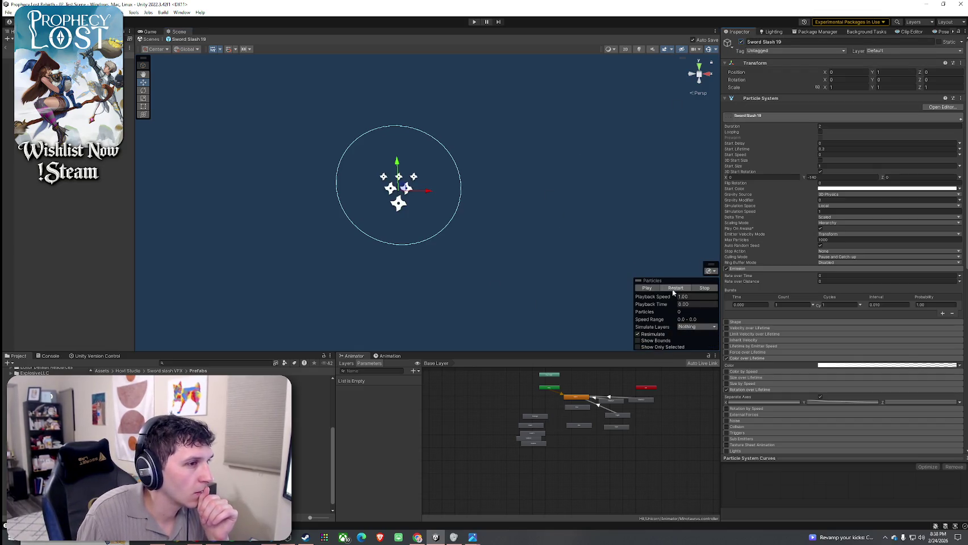
pyautogui.click(675, 288)
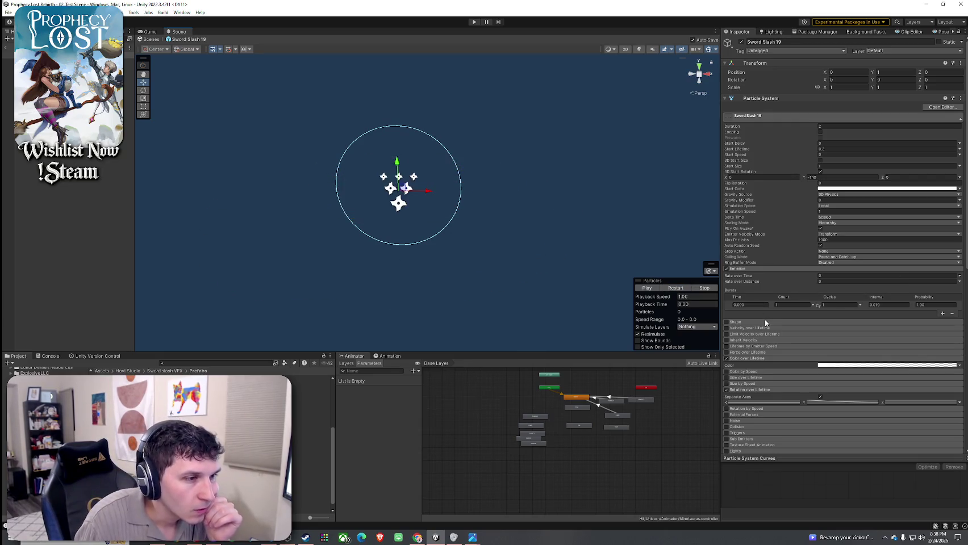
pyautogui.click(842, 366)
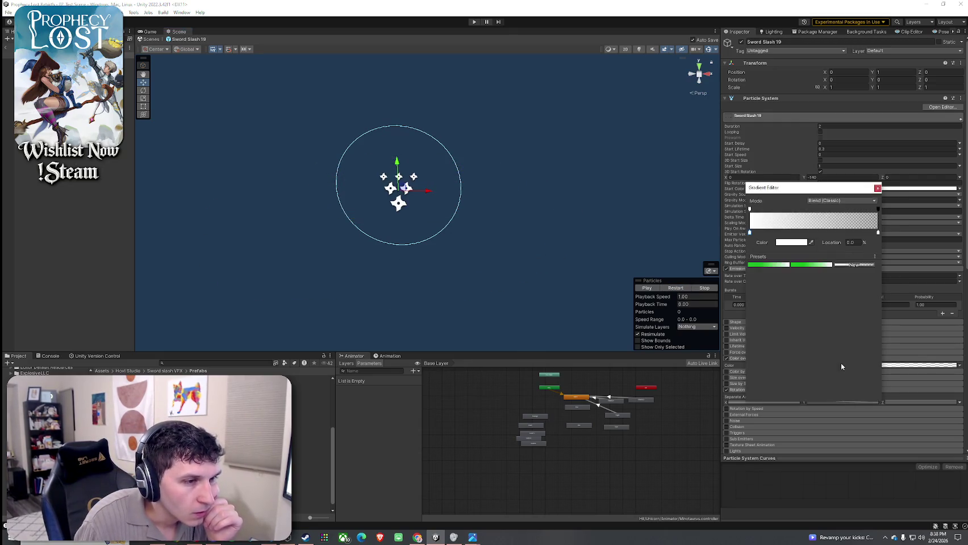
pyautogui.click(879, 190)
# Open the renderer's SwordSlash material from the Project panel
pyautogui.scroll(-12, 784, 320)
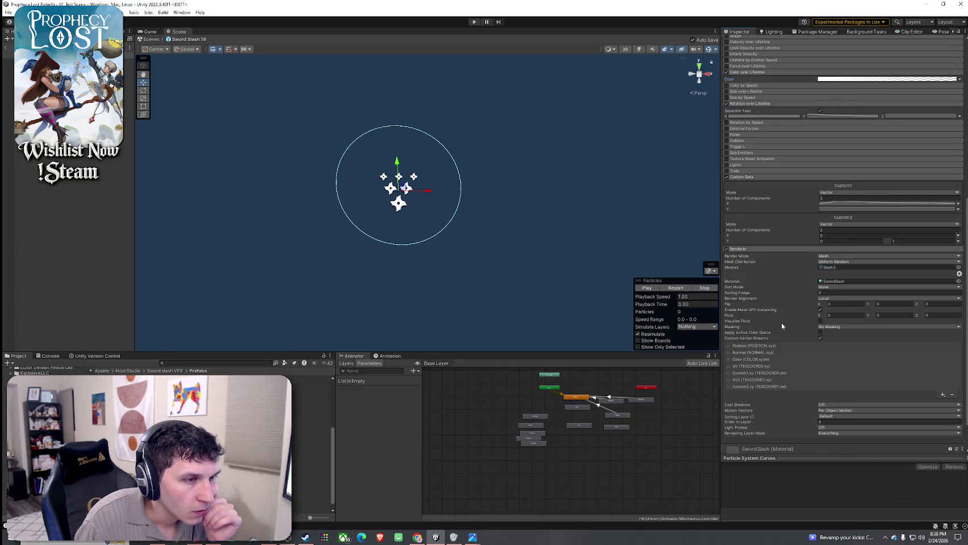
pyautogui.click(832, 282)
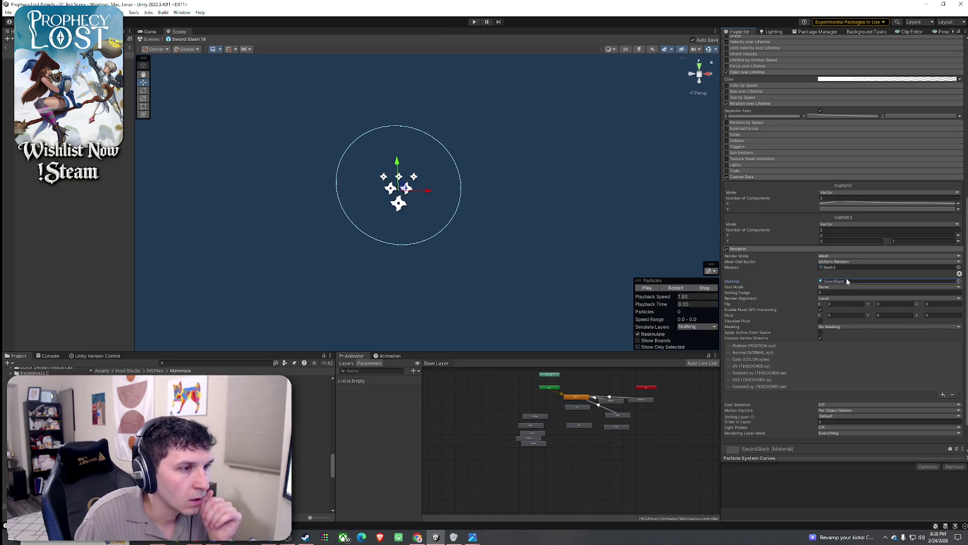
pyautogui.doubleClick(839, 282)
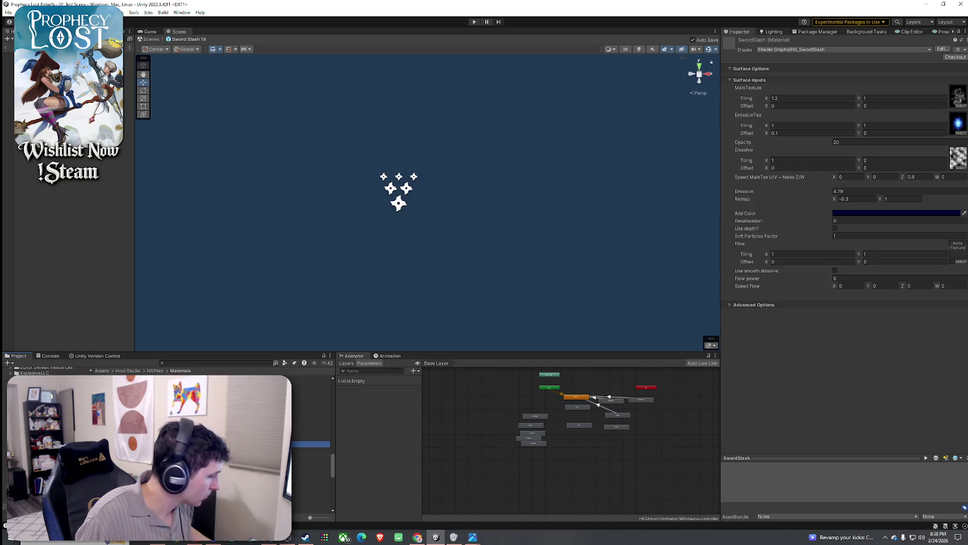
# Duplicate the SwordSlash material as SwordSlash 1 with a black (000000) Add Color
pyautogui.hotkey('ctrl', 'd')
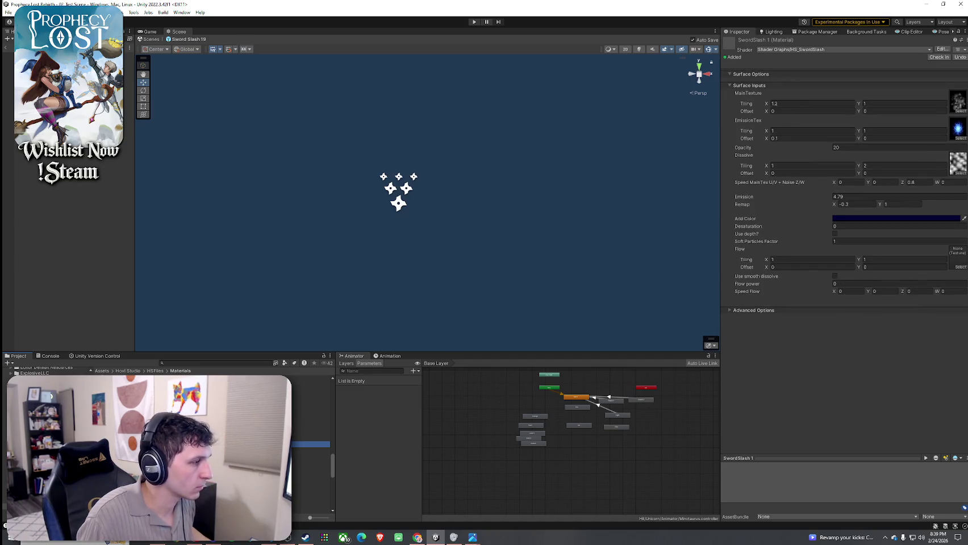
pyautogui.click(866, 218)
pyautogui.moveTo(921, 287)
pyautogui.mouseDown()
pyautogui.moveTo(952, 305)
pyautogui.moveTo(900, 267)
pyautogui.moveTo(880, 289)
pyautogui.mouseUp()
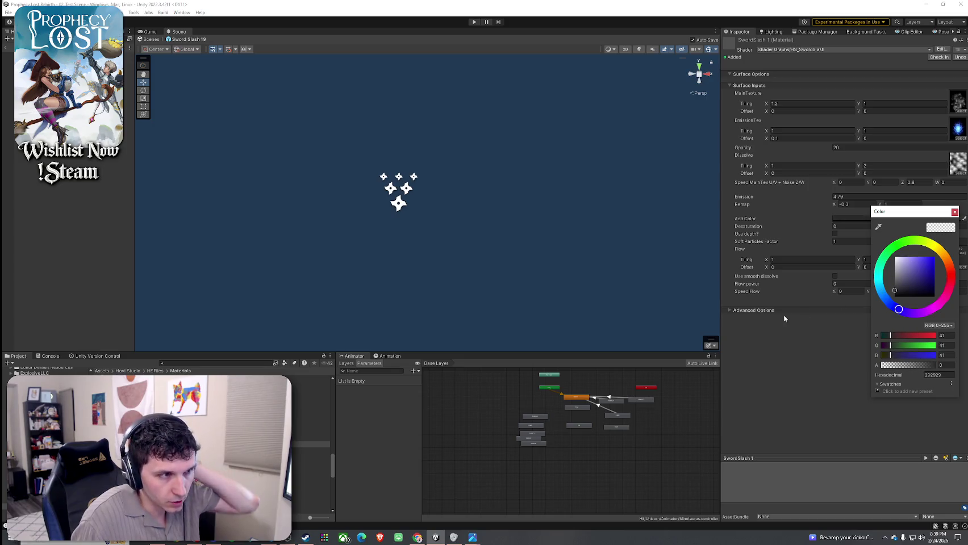
pyautogui.click(954, 213)
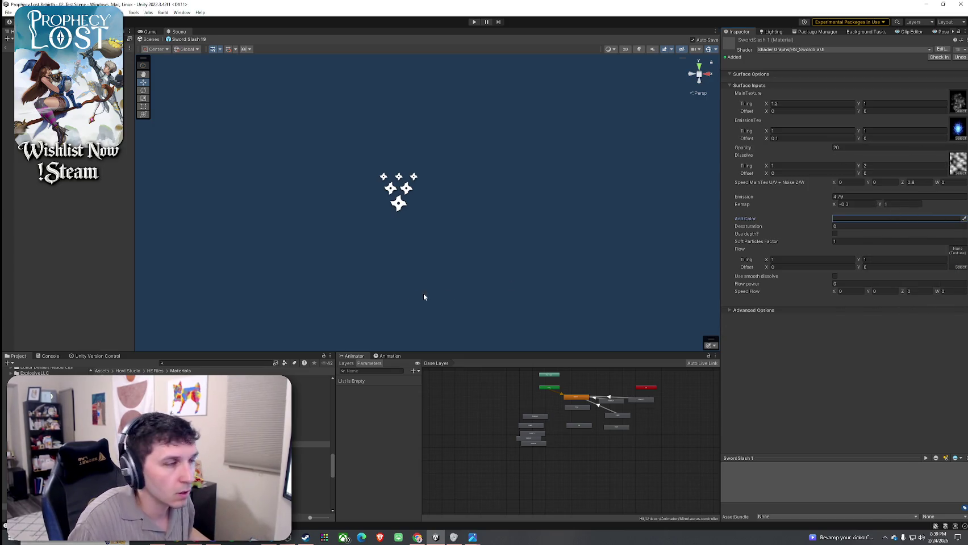
# Assign SwordSlash 1 as the Sword Slash 19 renderer material and preview the slash
pyautogui.click(8, 55)
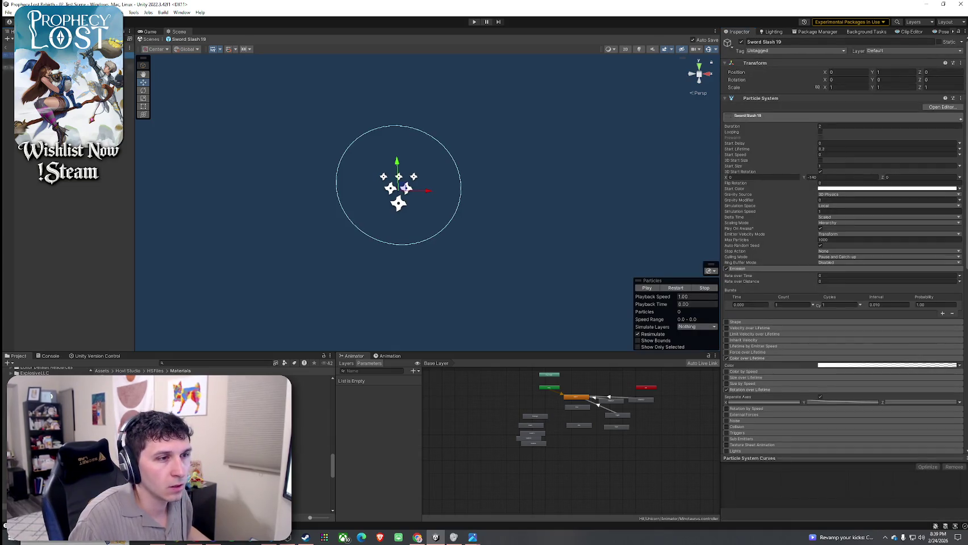
pyautogui.scroll(-6, 755, 348)
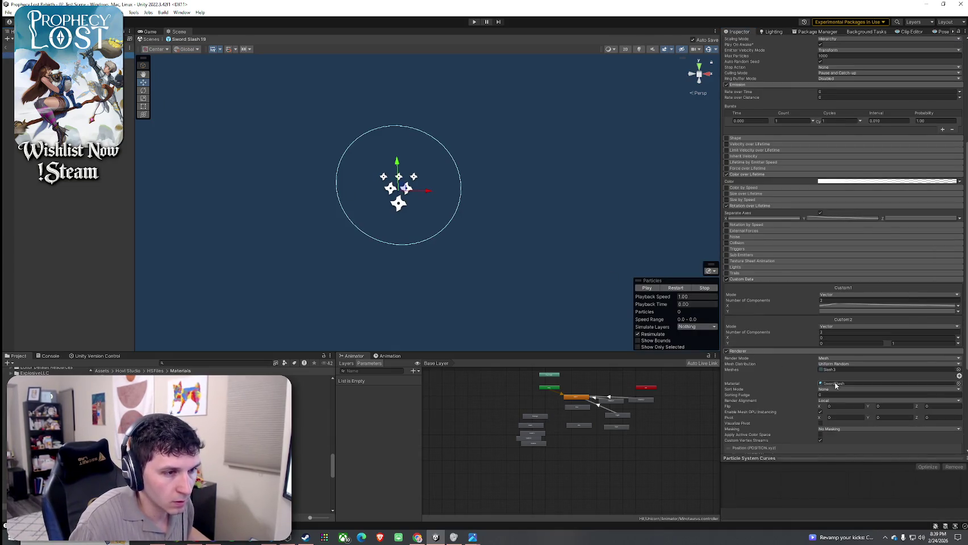
pyautogui.scroll(-3, 836, 352)
pyautogui.moveTo(307, 445)
pyautogui.mouseDown()
pyautogui.moveTo(838, 355)
pyautogui.moveTo(855, 342)
pyautogui.mouseUp()
pyautogui.click(677, 289)
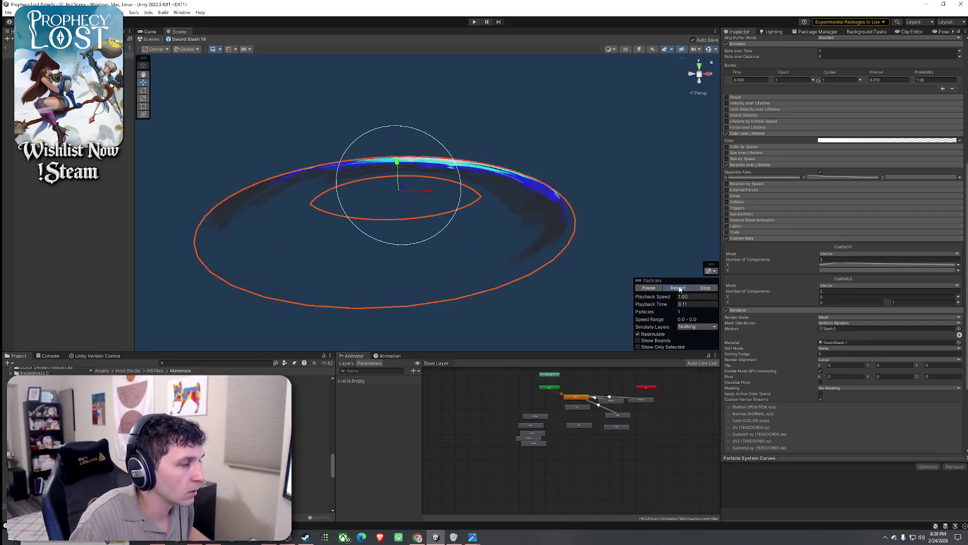
# Inspect the Slash 3 mesh import settings, then return to the Sword Slash 19 particle system
pyautogui.click(834, 329)
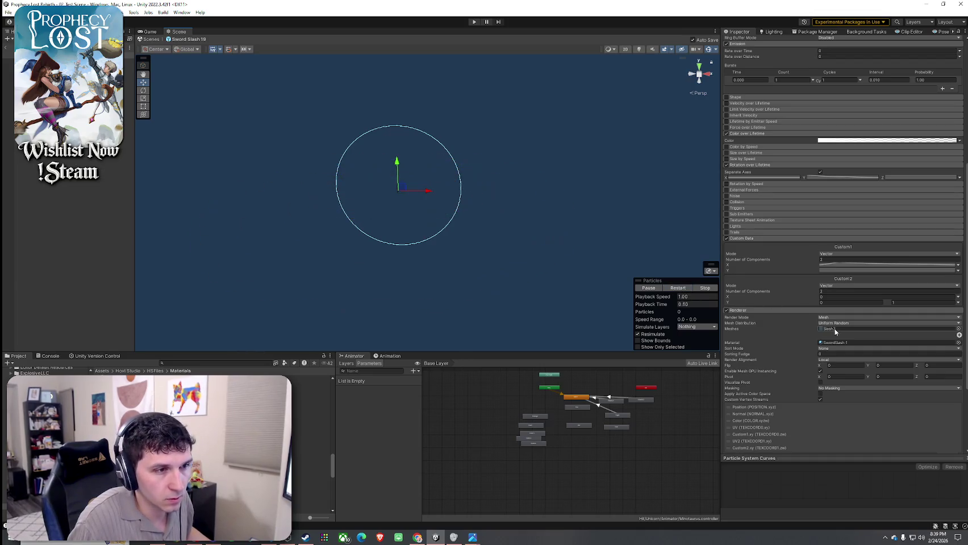
pyautogui.doubleClick(834, 329)
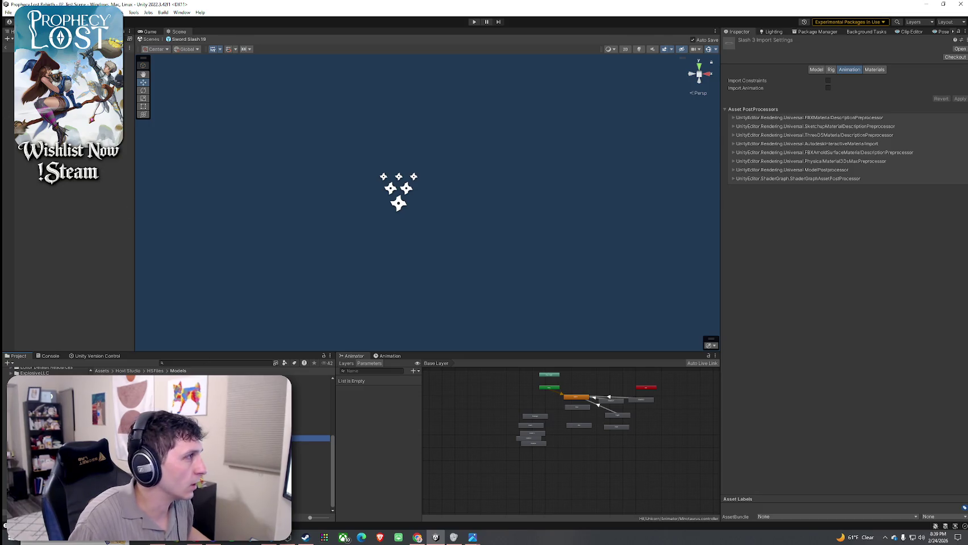
pyautogui.click(399, 187)
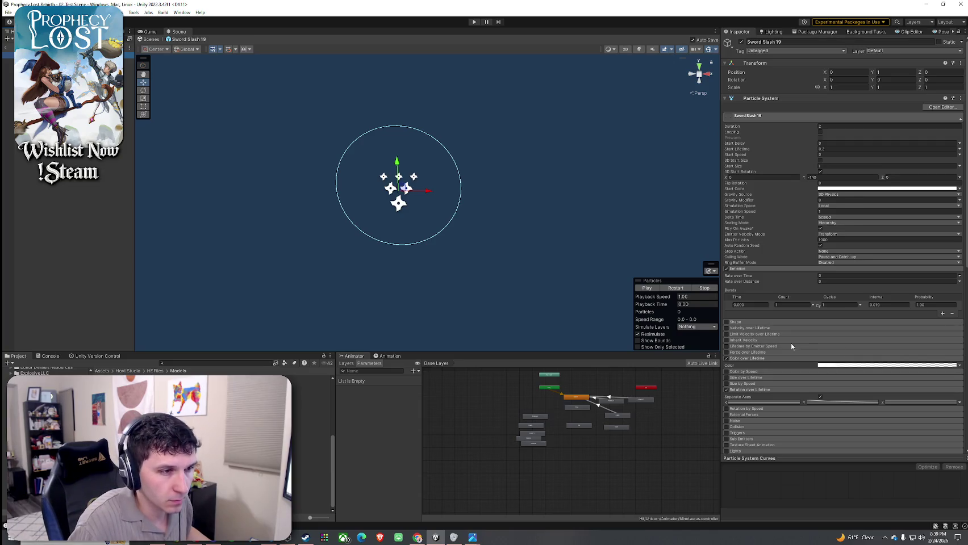
pyautogui.scroll(-3, 794, 346)
pyautogui.click(752, 297)
pyautogui.click(752, 297)
pyautogui.scroll(-6, 774, 318)
# Set SwordSlash 1's EmissionTex to Crater40, comparing against the original SwordSlash material
pyautogui.click(840, 383)
pyautogui.doubleClick(841, 384)
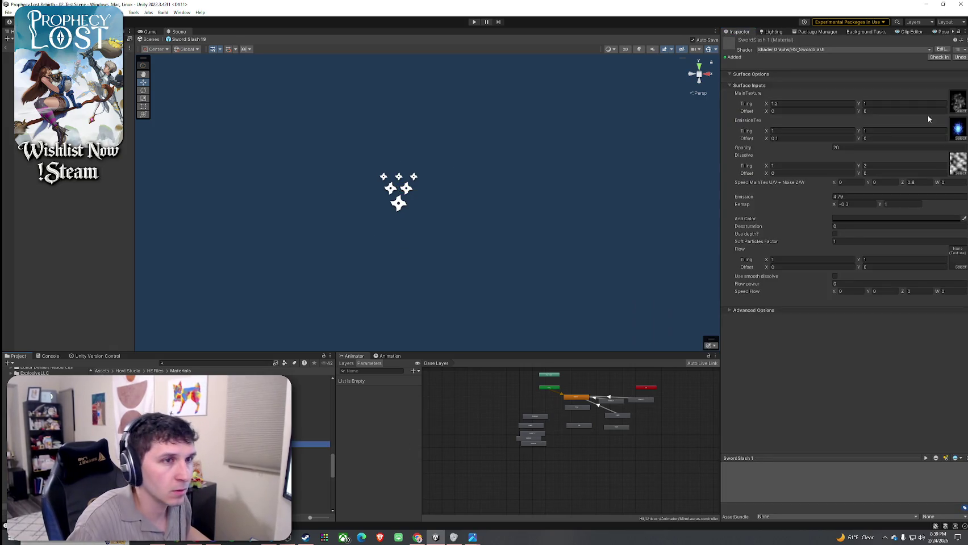
pyautogui.click(961, 138)
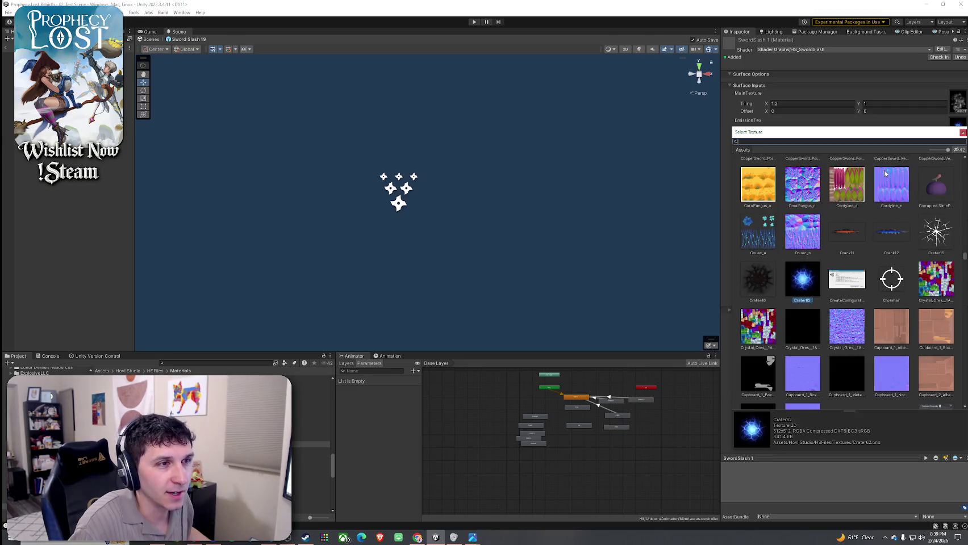
pyautogui.click(767, 286)
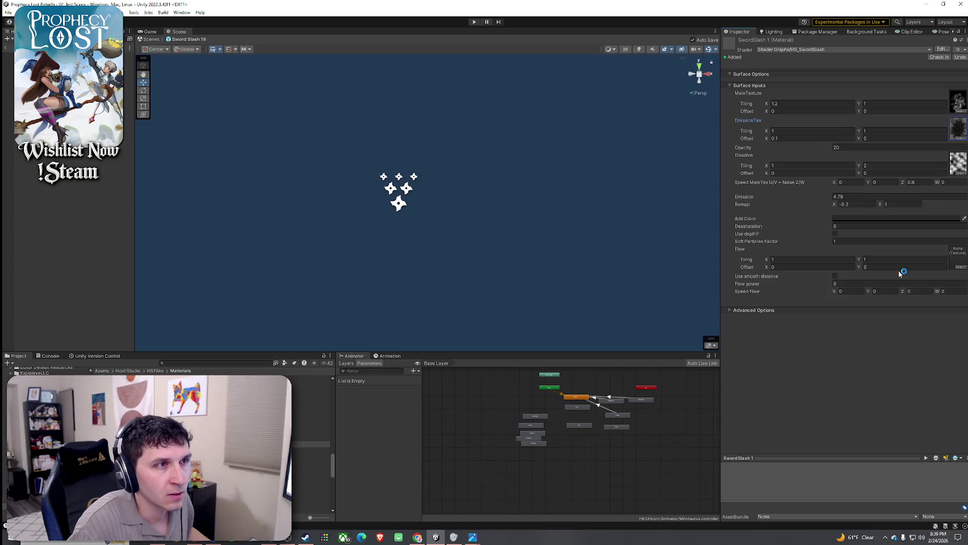
pyautogui.click(311, 439)
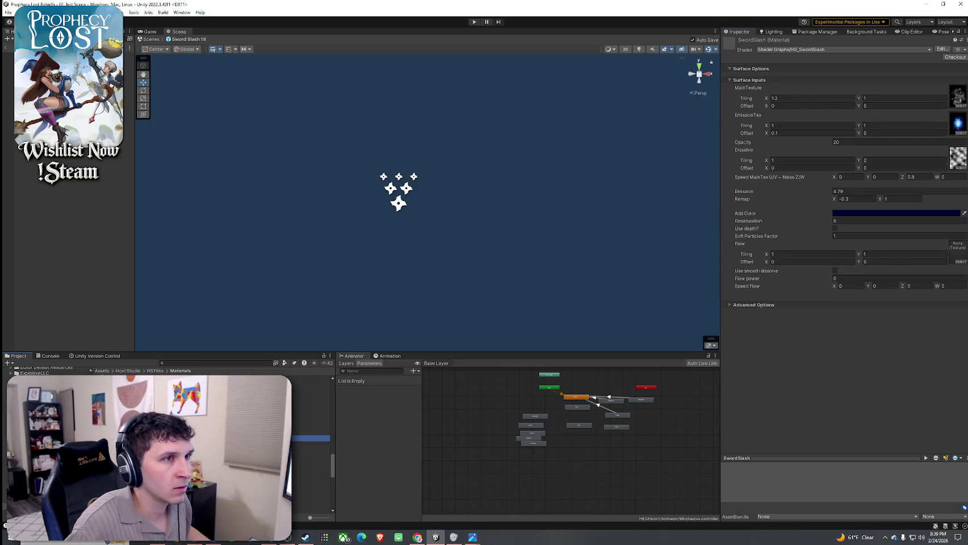
pyautogui.press('Down')
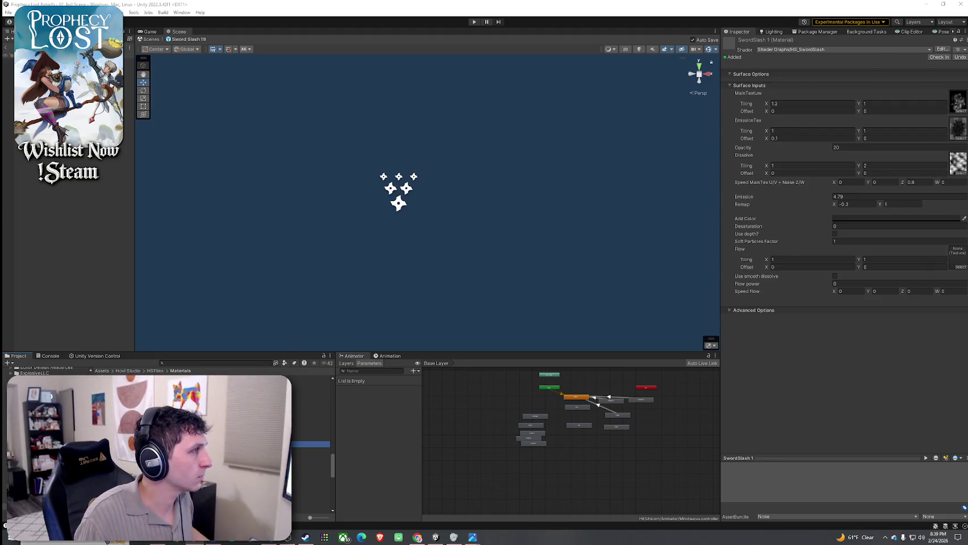
pyautogui.click(69, 55)
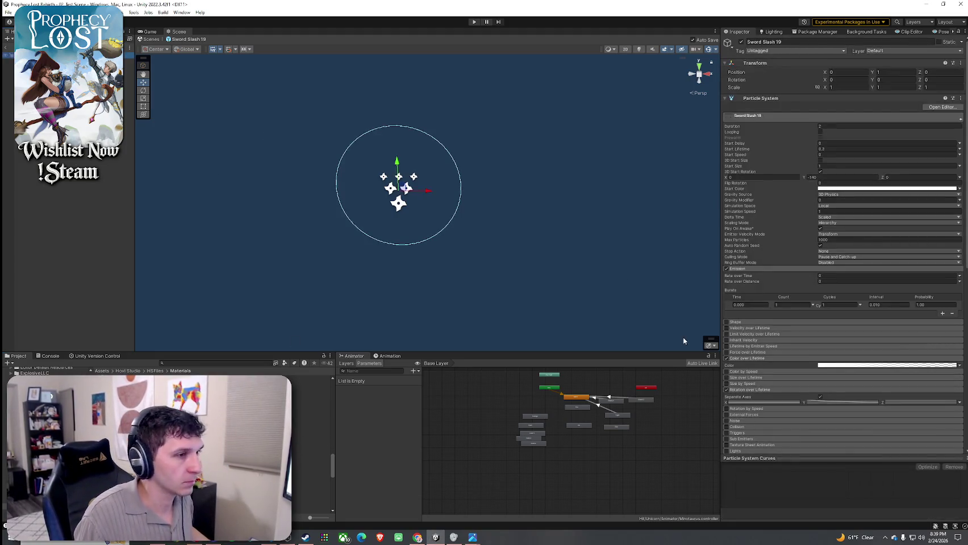
# Replay the slash effect several times, viewing it from a tilted angle
pyautogui.click(675, 291)
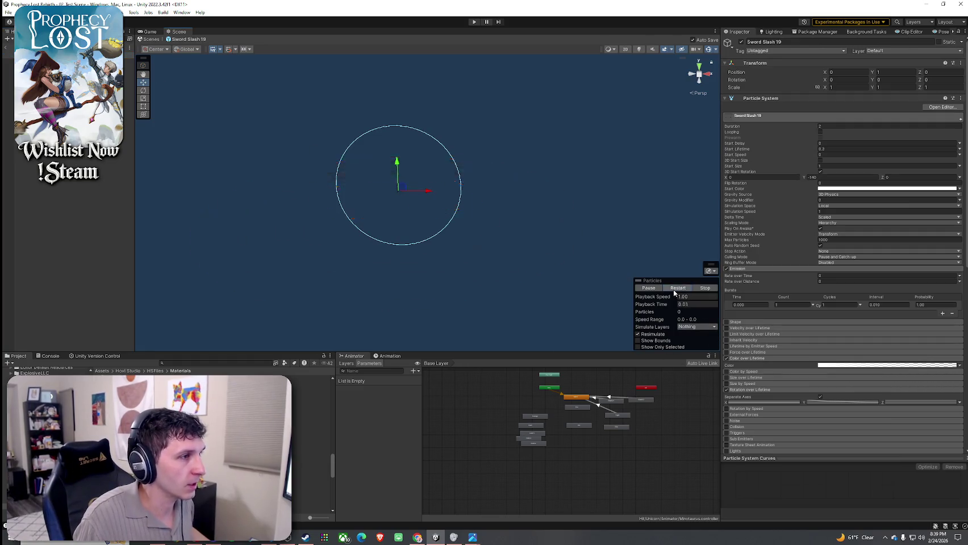
pyautogui.click(676, 291)
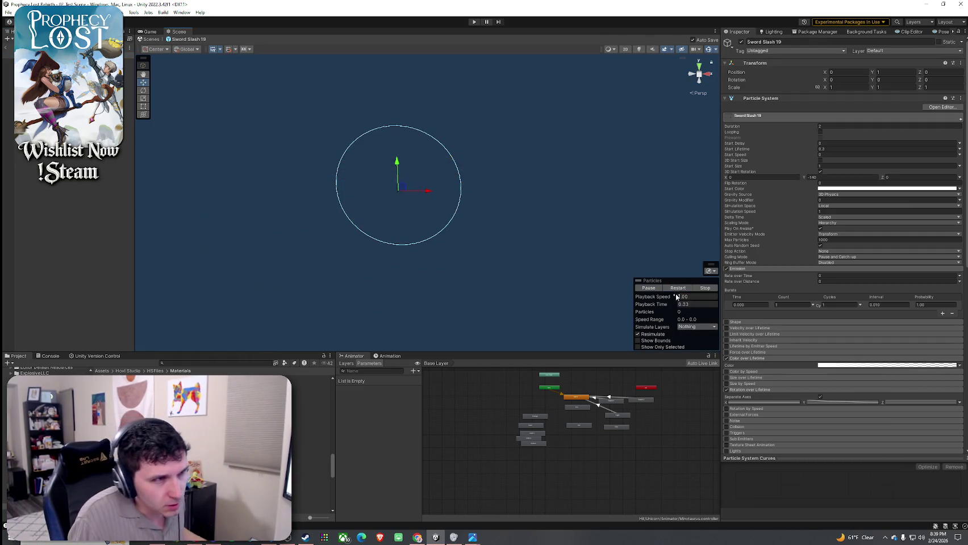
pyautogui.click(686, 291)
pyautogui.moveTo(568, 273)
pyautogui.mouseDown()
pyautogui.moveTo(510, 237)
pyautogui.moveTo(555, 265)
pyautogui.mouseUp()
pyautogui.click(679, 289)
pyautogui.click(680, 289)
pyautogui.click(682, 289)
pyautogui.click(681, 289)
pyautogui.click(681, 289)
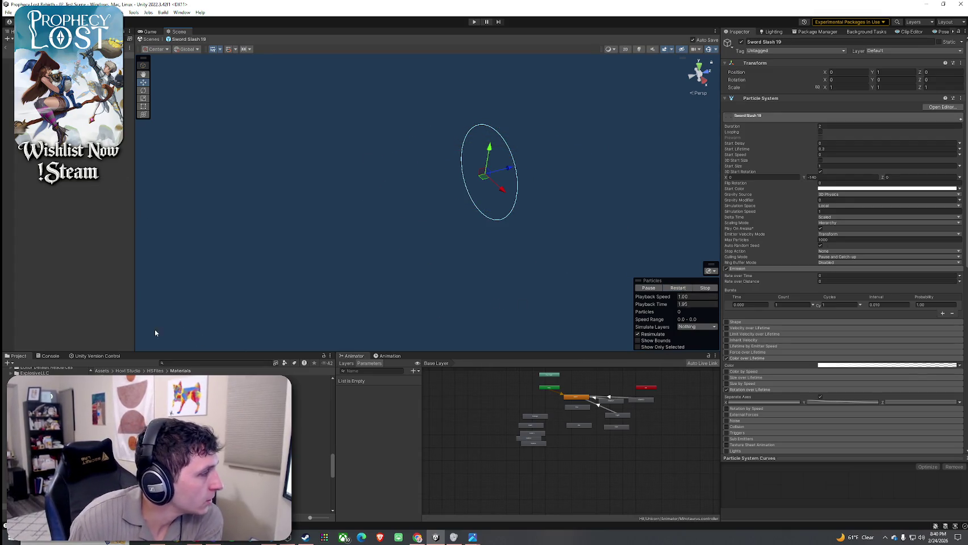
pyautogui.scroll(-8, 810, 305)
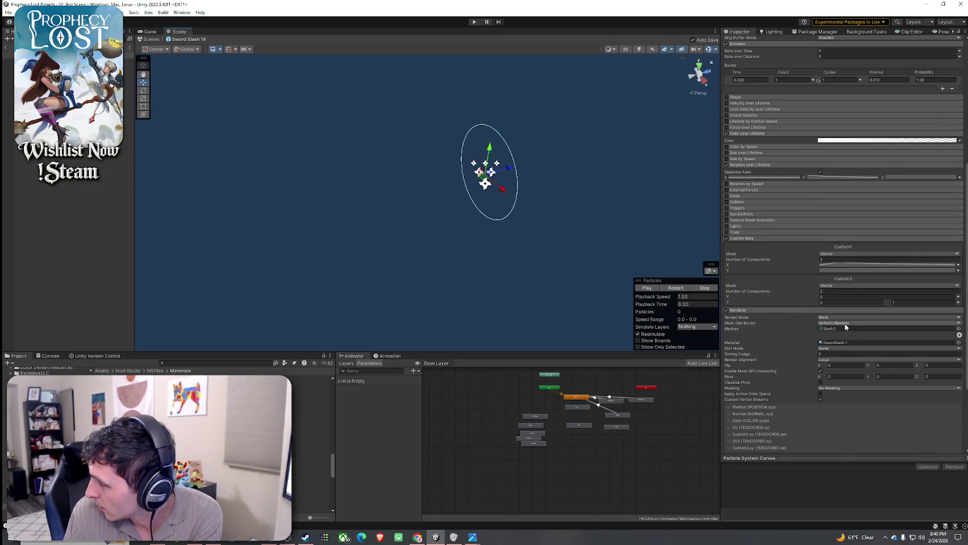
# Lighten the SwordSlash 1 Add Color to light grey and replay the slash
pyautogui.click(835, 328)
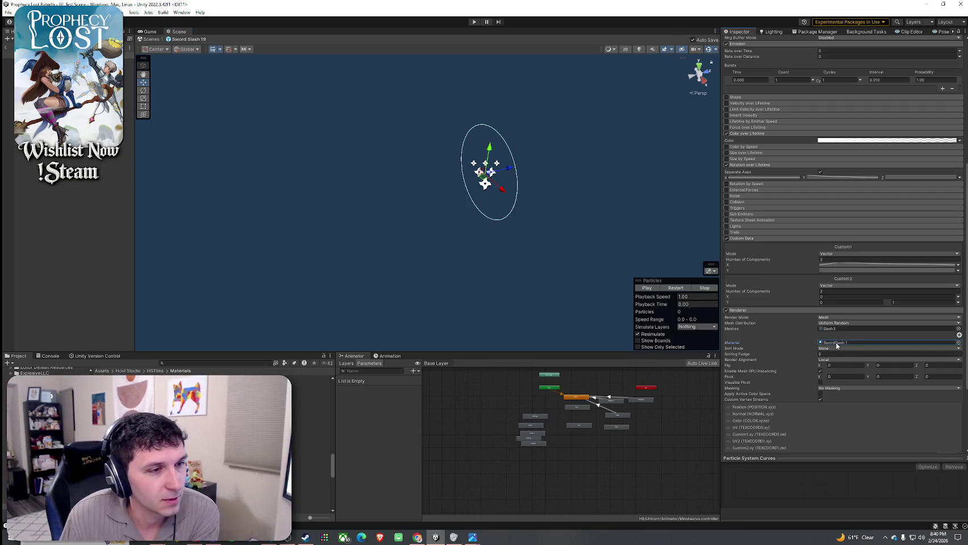
pyautogui.doubleClick(835, 342)
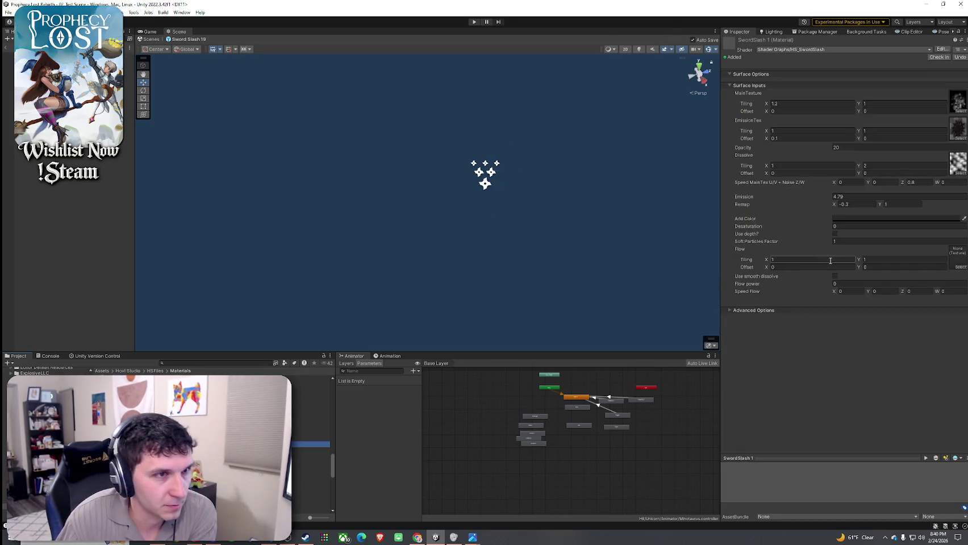
pyautogui.click(889, 219)
pyautogui.click(886, 225)
pyautogui.click(739, 281)
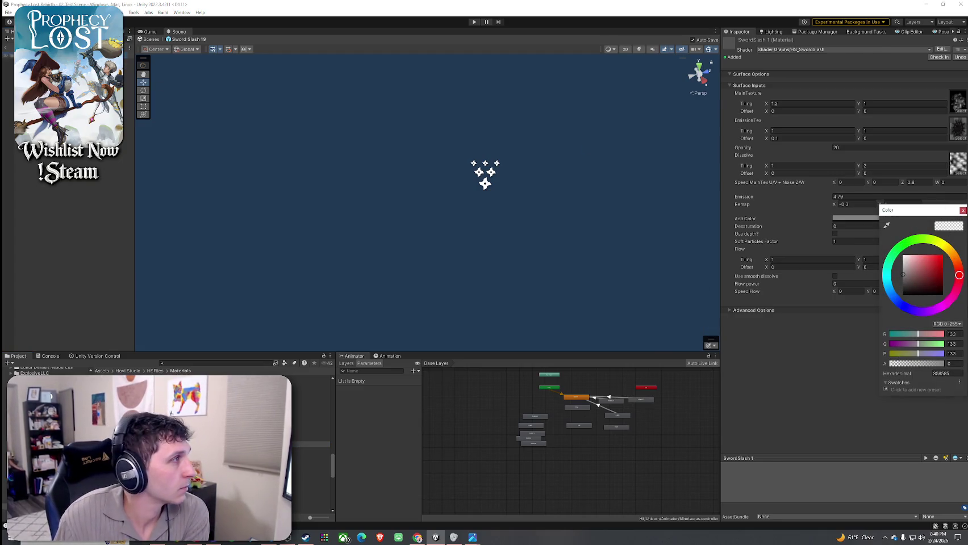
pyautogui.click(485, 173)
pyautogui.click(678, 289)
pyautogui.click(678, 289)
pyautogui.click(678, 289)
pyautogui.click(678, 288)
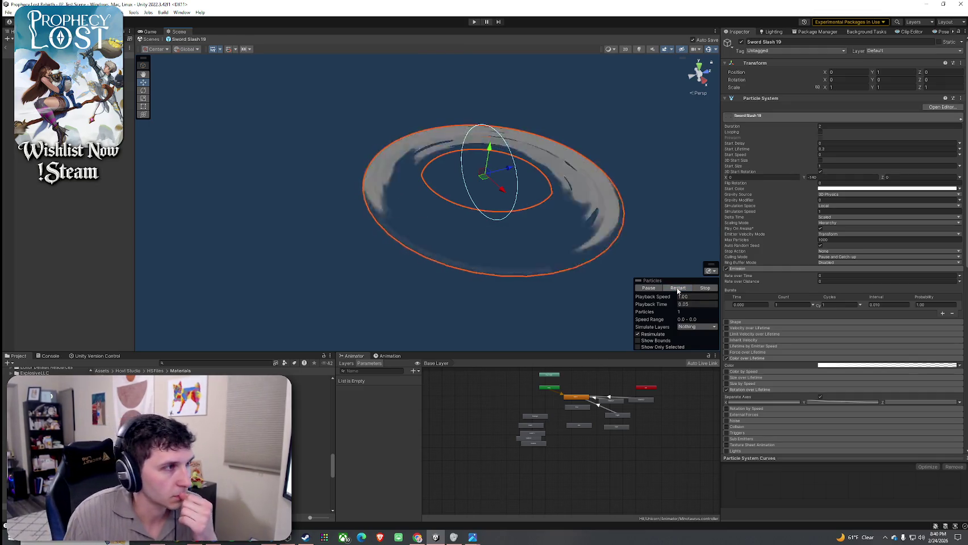
pyautogui.click(678, 289)
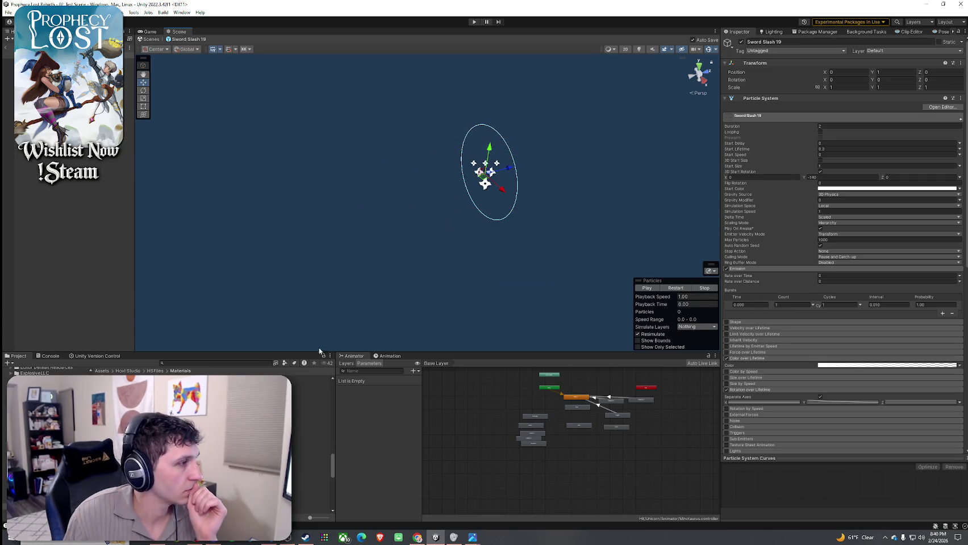
# Set the SwordSlash 1 Add Color to white (FFFFFF) and replay the slash
pyautogui.click(310, 444)
pyautogui.click(896, 218)
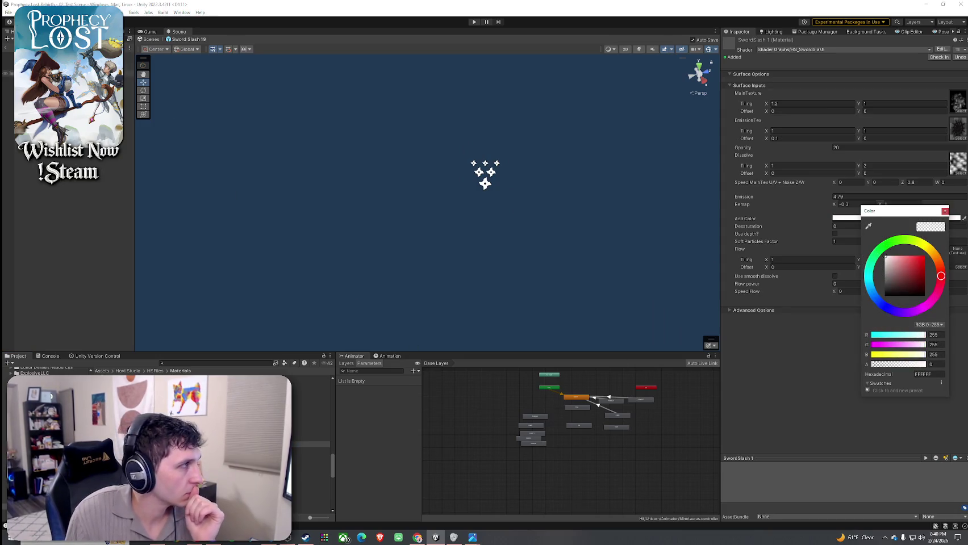
pyautogui.click(485, 174)
pyautogui.click(678, 288)
pyautogui.click(677, 288)
pyautogui.click(678, 288)
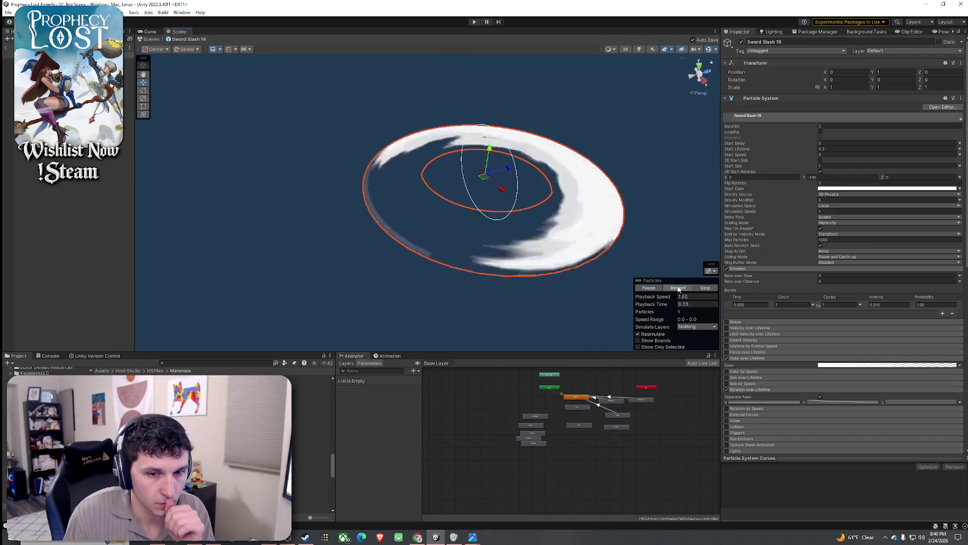
pyautogui.click(678, 288)
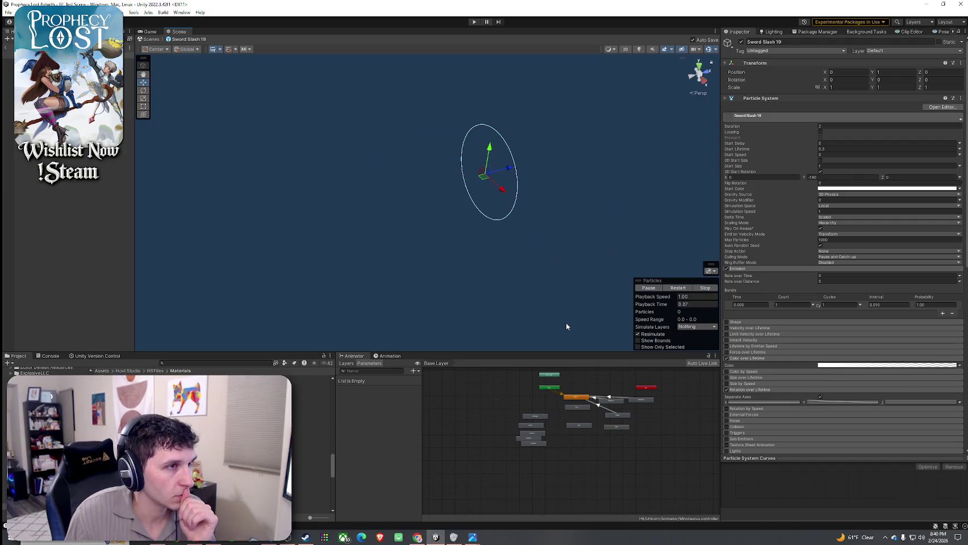
# Try squashing the slash's X, Y and Z scale, undoing each change after previewing
pyautogui.moveTo(825, 88); pyautogui.dragTo(813, 91)
pyautogui.click(673, 288)
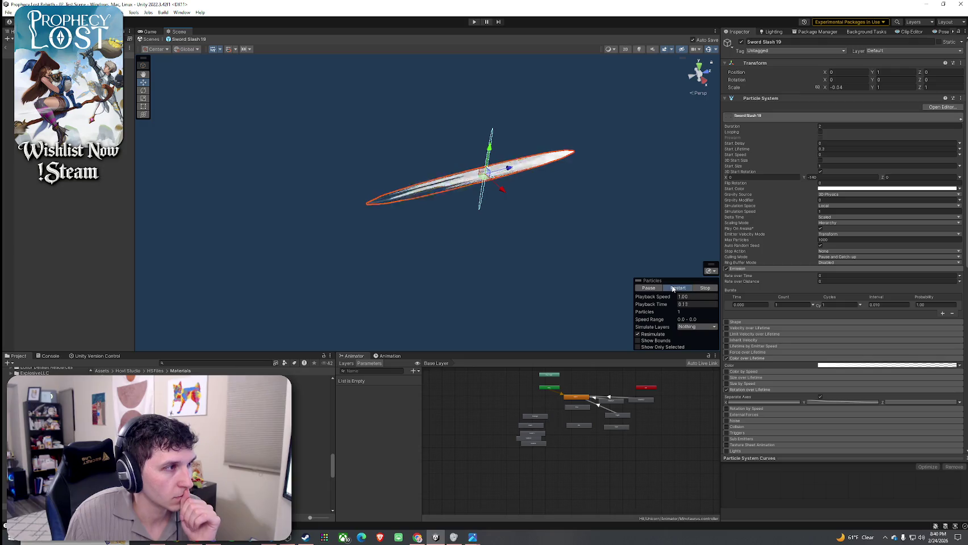
pyautogui.hotkey('ctrl', 'z')
pyautogui.moveTo(872, 87); pyautogui.dragTo(864, 88)
pyautogui.click(684, 289)
pyautogui.hotkey('ctrl', 'z')
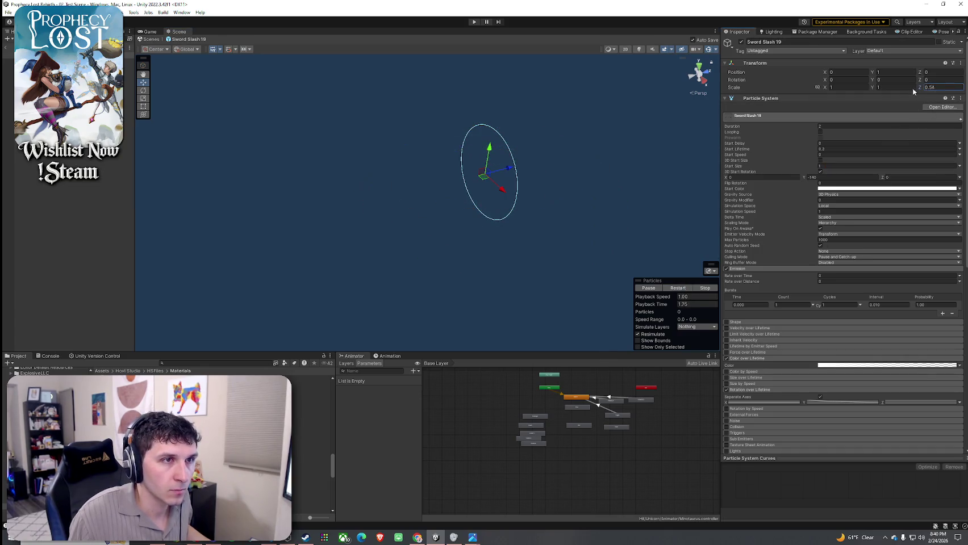
pyautogui.click(684, 289)
pyautogui.moveTo(588, 241)
pyautogui.mouseDown()
pyautogui.moveTo(601, 226)
pyautogui.moveTo(563, 225)
pyautogui.mouseUp()
pyautogui.click(684, 289)
pyautogui.moveTo(622, 223)
pyautogui.mouseDown()
pyautogui.moveTo(642, 222)
pyautogui.moveTo(574, 242)
pyautogui.mouseUp()
pyautogui.click(678, 288)
pyautogui.hotkey('ctrl', 'z')
# Watch the white slash replay repeatedly from top and front views
pyautogui.moveTo(622, 188)
pyautogui.mouseDown()
pyautogui.moveTo(626, 201)
pyautogui.moveTo(759, 193)
pyautogui.moveTo(789, 164)
pyautogui.moveTo(780, 165)
pyautogui.mouseUp()
pyautogui.click(689, 288)
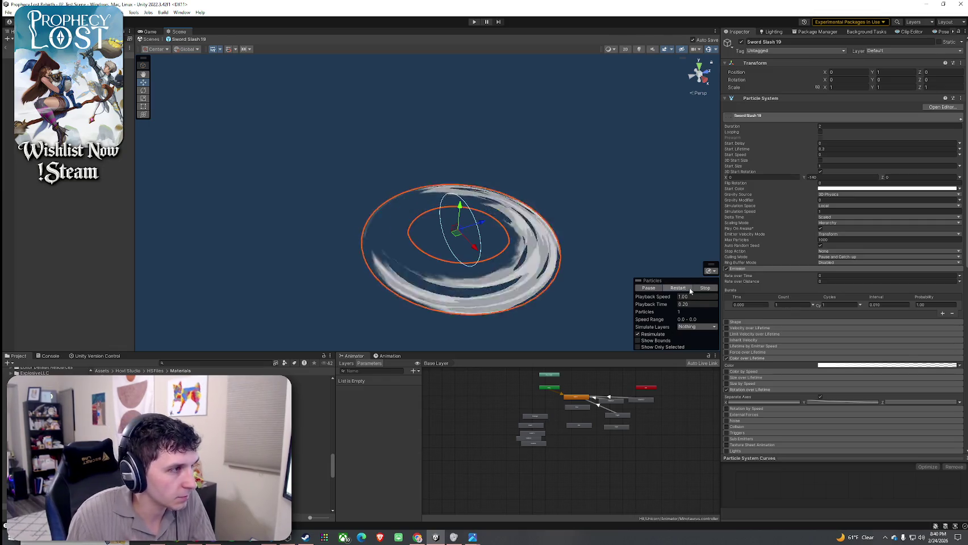
pyautogui.click(689, 288)
pyautogui.click(697, 73)
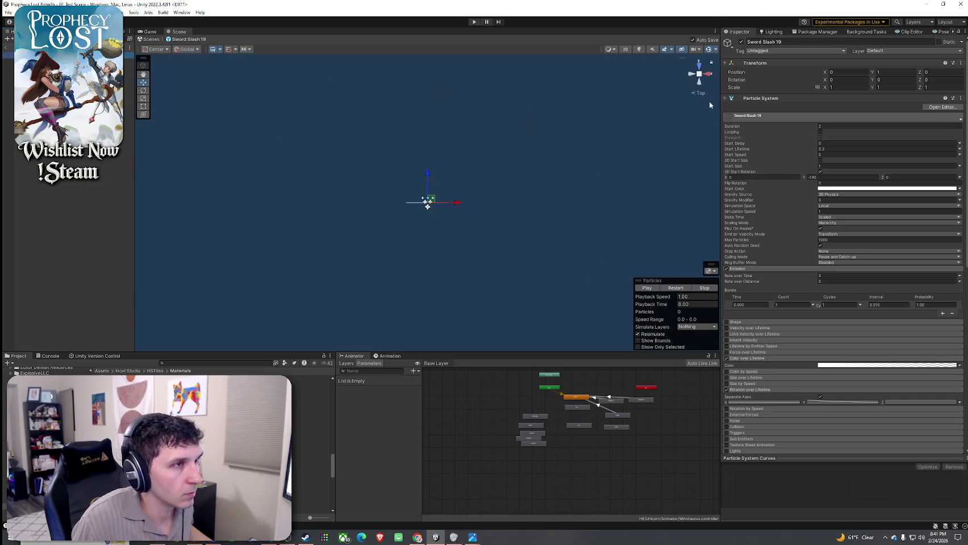
pyautogui.click(700, 67)
pyautogui.click(677, 291)
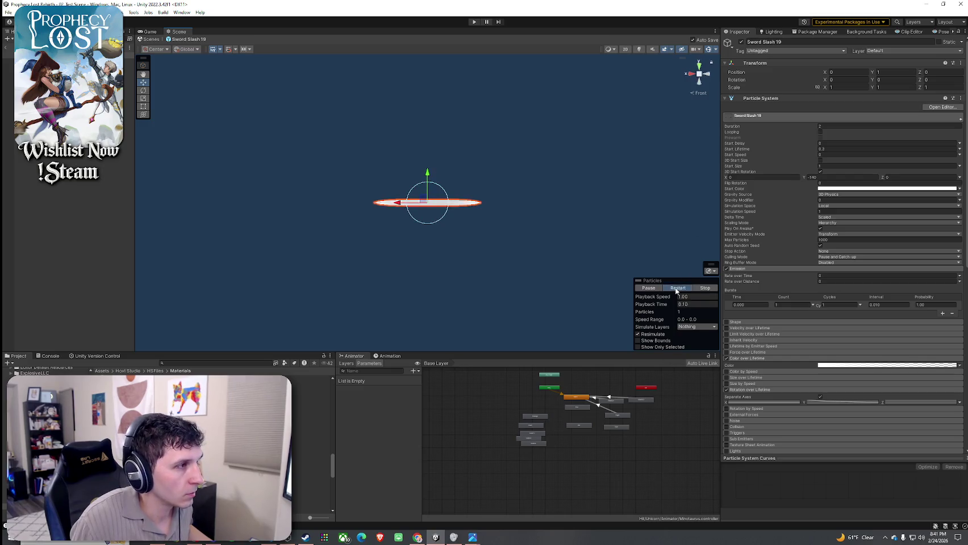
pyautogui.click(700, 67)
pyautogui.click(676, 291)
pyautogui.click(676, 290)
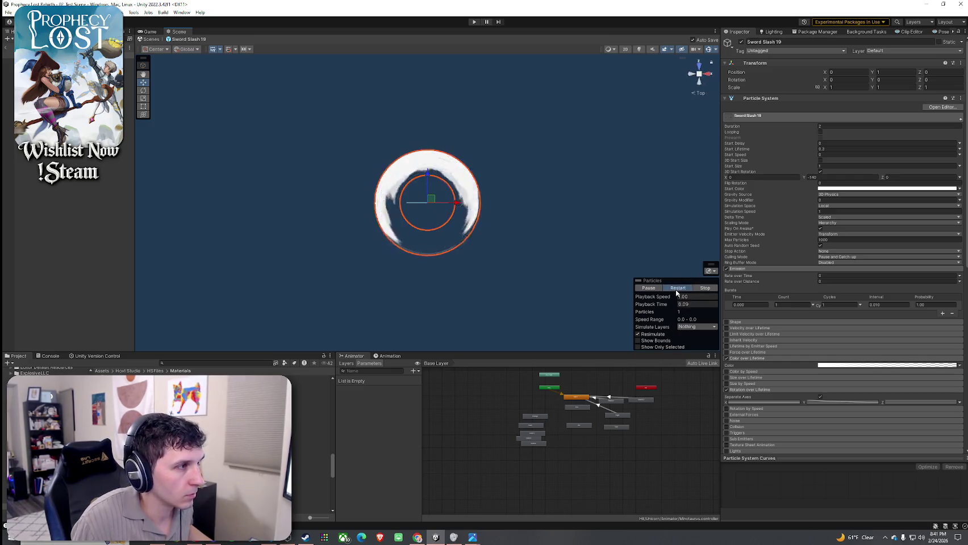
pyautogui.click(676, 290)
pyautogui.click(676, 291)
pyautogui.click(676, 292)
pyautogui.click(676, 292)
pyautogui.click(676, 292)
pyautogui.click(676, 292)
pyautogui.click(676, 292)
pyautogui.click(676, 292)
pyautogui.click(676, 292)
pyautogui.click(676, 291)
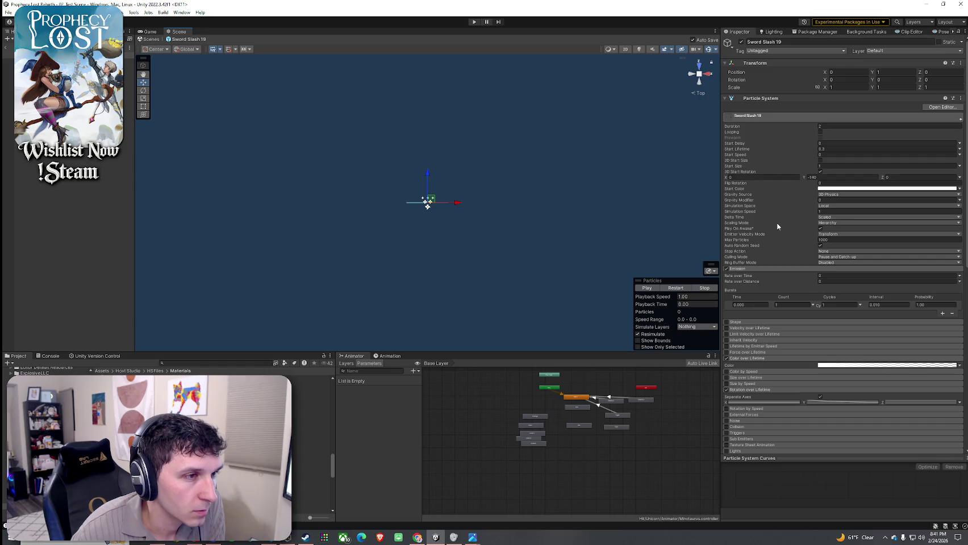
# Set Max Particles to 100 in the main module and replay the slash
pyautogui.click(820, 239)
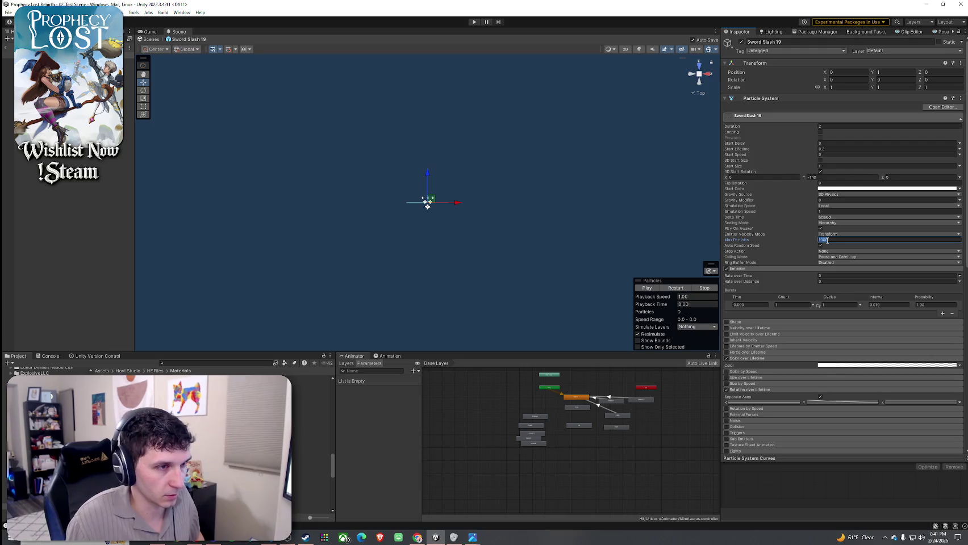
pyautogui.press('Return')
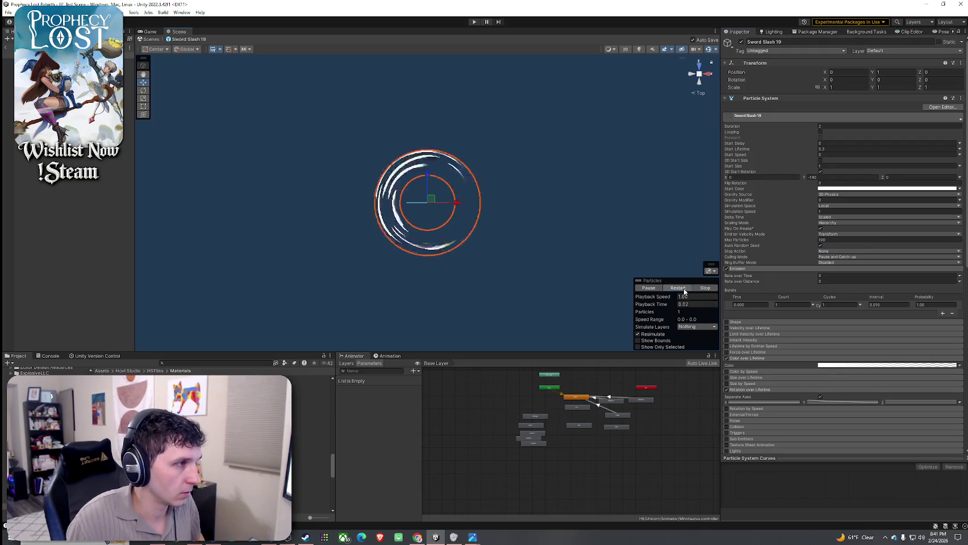
pyautogui.click(844, 240)
pyautogui.write('0')
pyautogui.press('Return')
pyautogui.click(683, 289)
# Briefly select SwordSlash 1, return to Sword Slash 19, and replay the slash
pyautogui.click(310, 444)
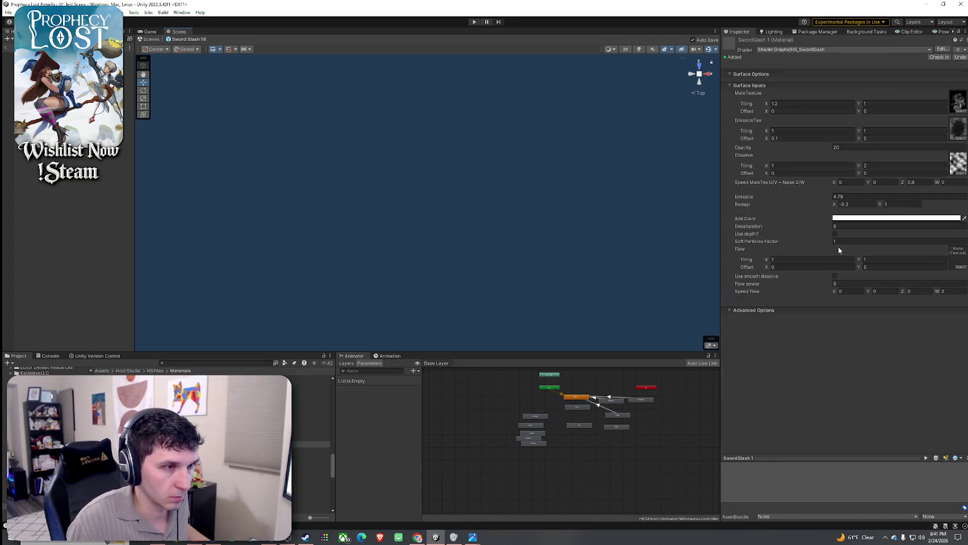
pyautogui.hotkey('ctrl', 'z')
pyautogui.click(685, 289)
pyautogui.click(685, 289)
pyautogui.click(685, 289)
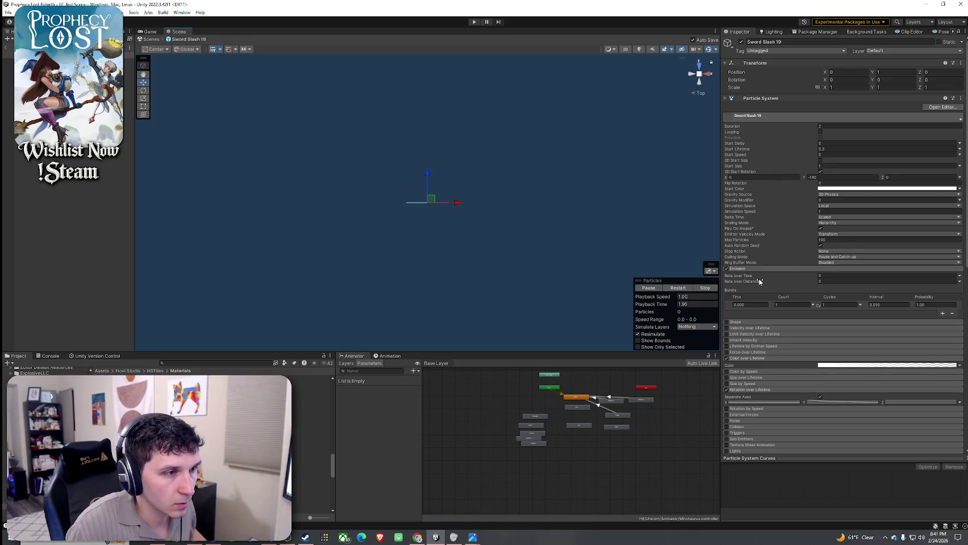
# Review the Renderer module using the Slash3 mesh and SwordSlash 1 material
pyautogui.scroll(-5, 756, 287)
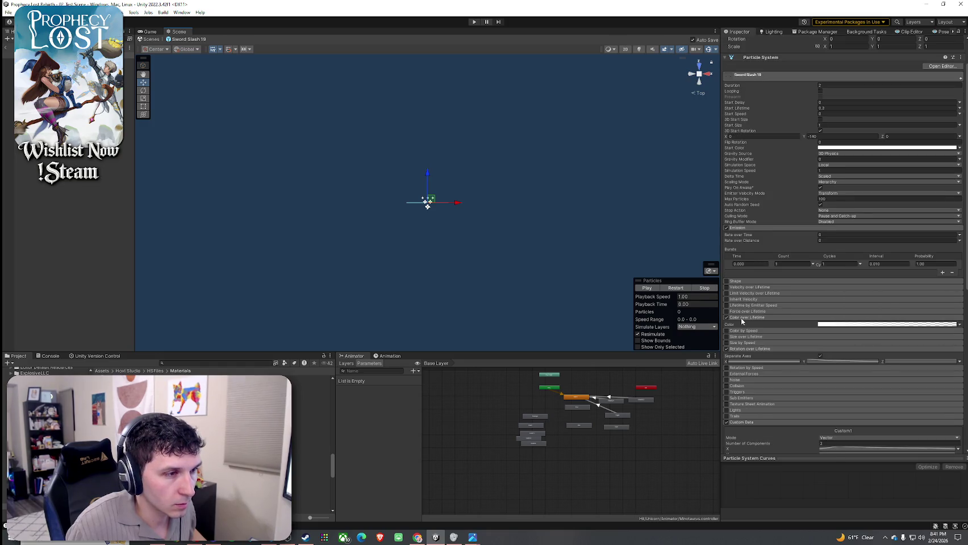
pyautogui.scroll(-5, 749, 296)
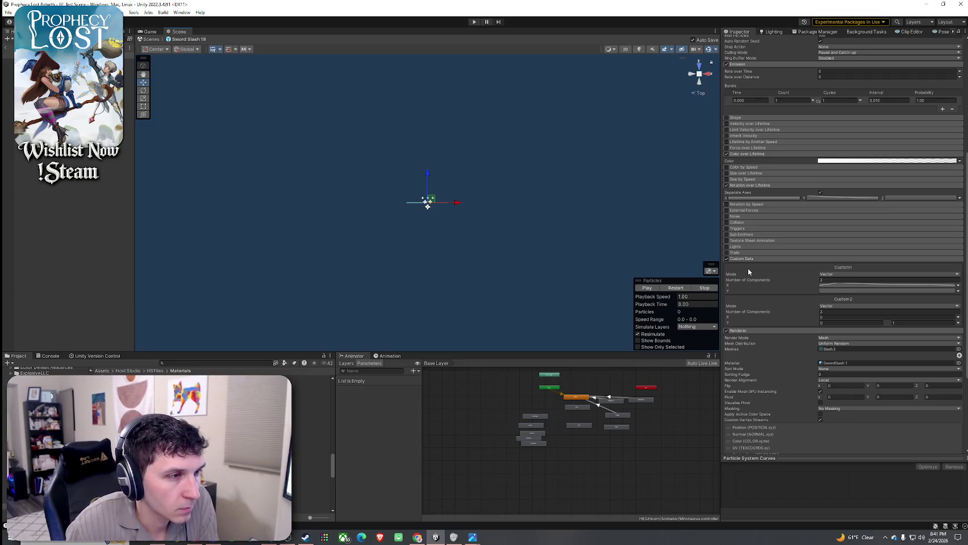
pyautogui.scroll(-3, 801, 294)
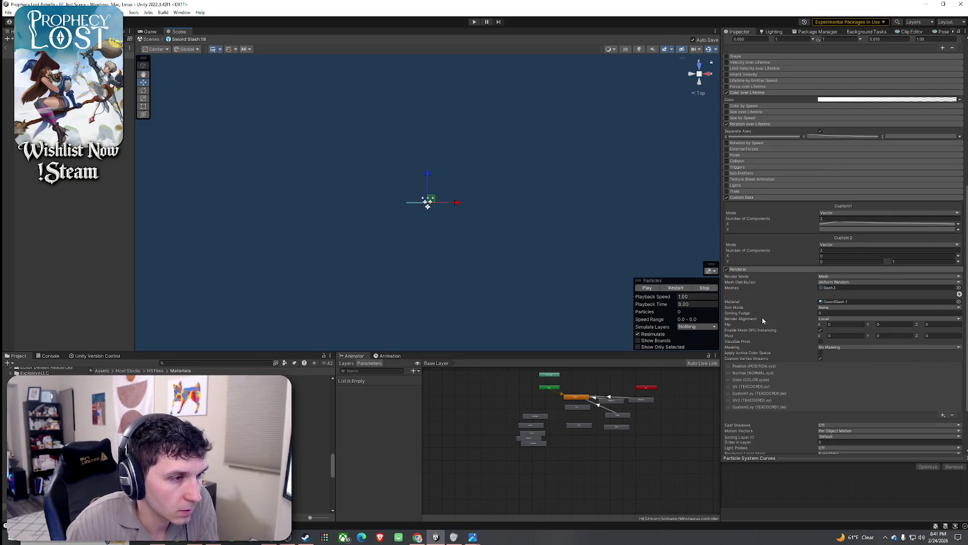
pyautogui.scroll(-1, 761, 321)
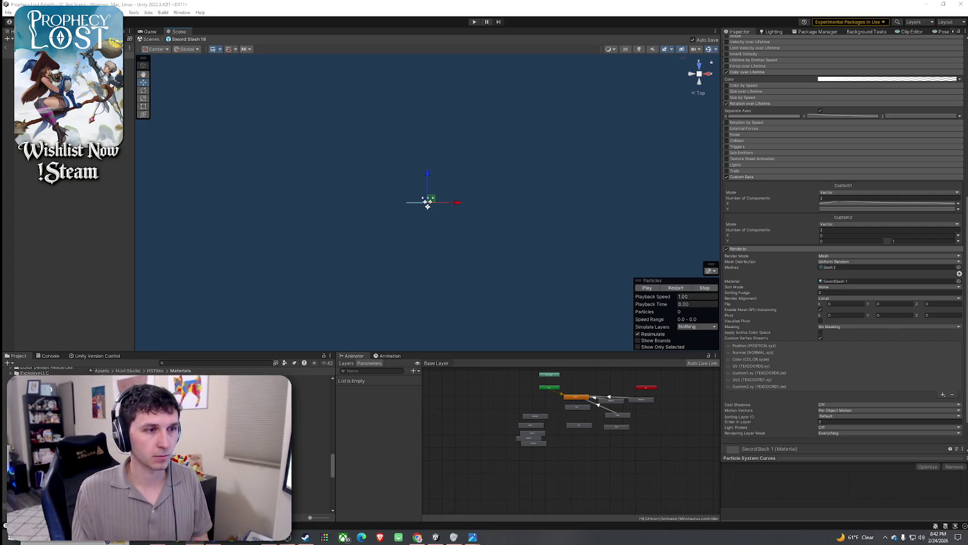
pyautogui.scroll(-2, 796, 309)
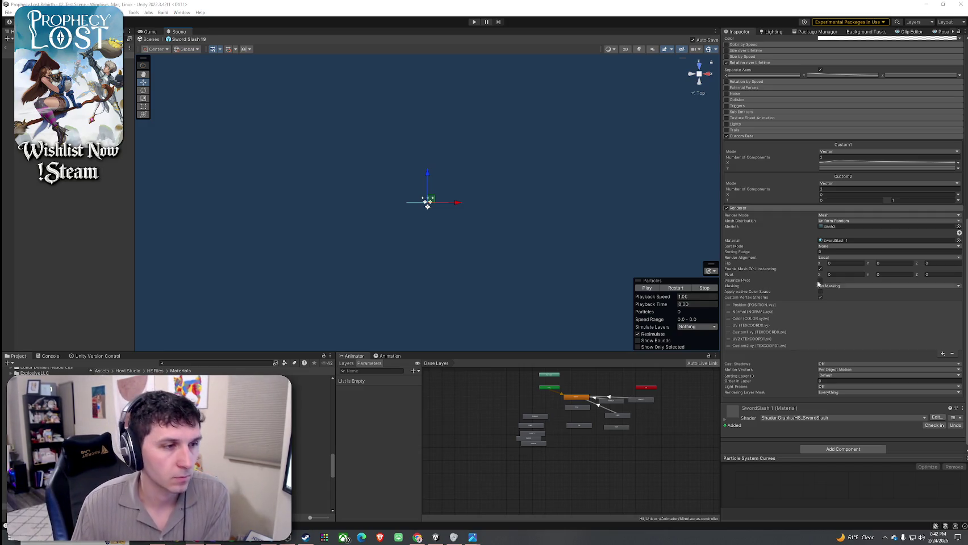
pyautogui.scroll(5, 782, 325)
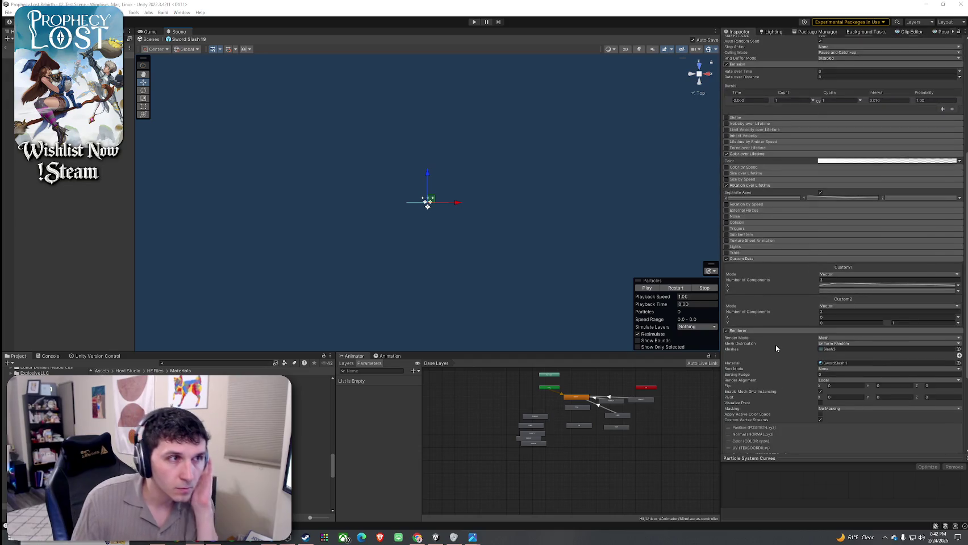
pyautogui.click(758, 186)
pyautogui.click(745, 156)
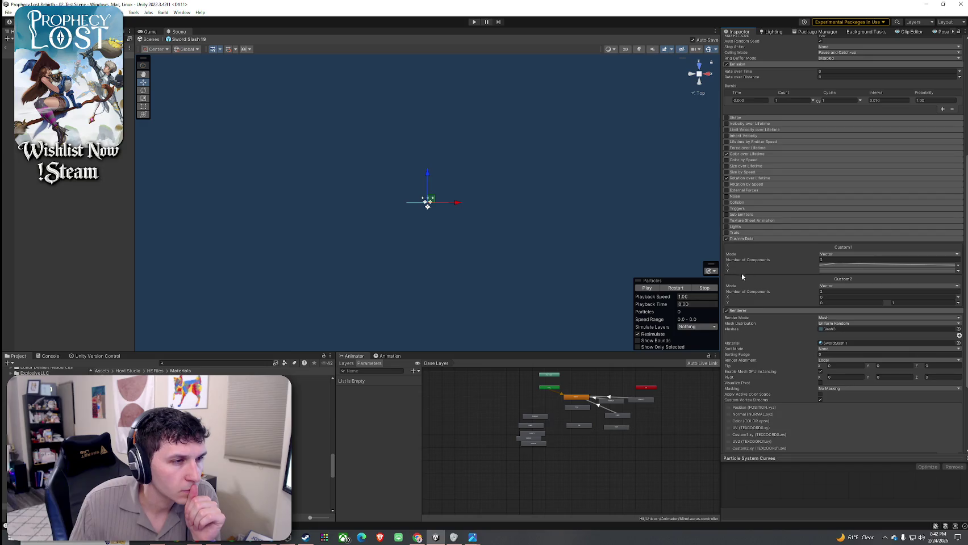
pyautogui.click(747, 154)
pyautogui.click(868, 162)
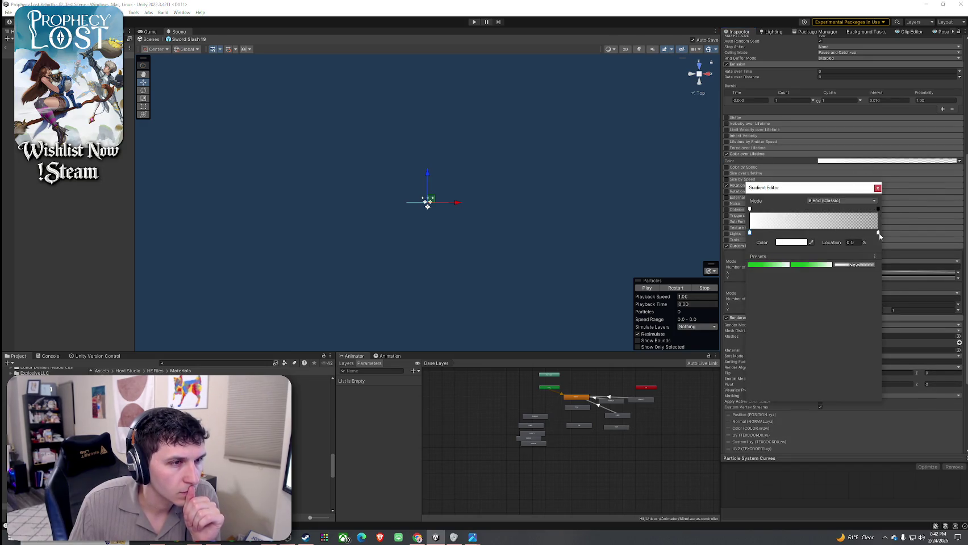
pyautogui.click(799, 243)
pyautogui.click(824, 288)
pyautogui.click(882, 238)
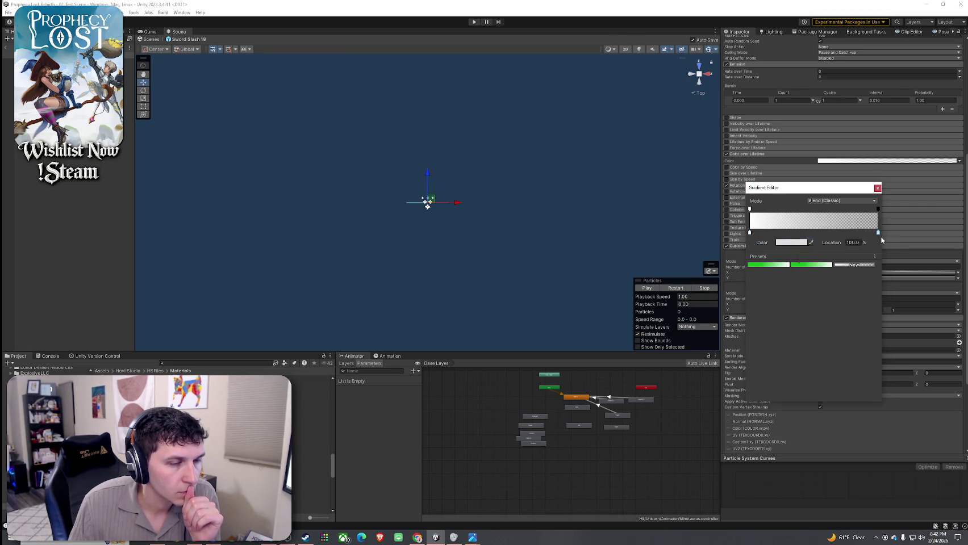
pyautogui.click(669, 289)
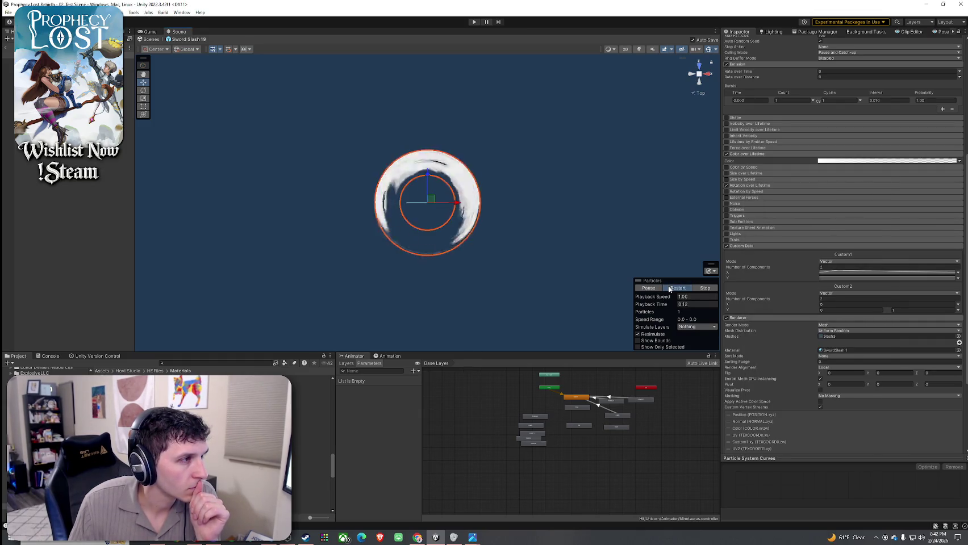
pyautogui.scroll(2, 814, 208)
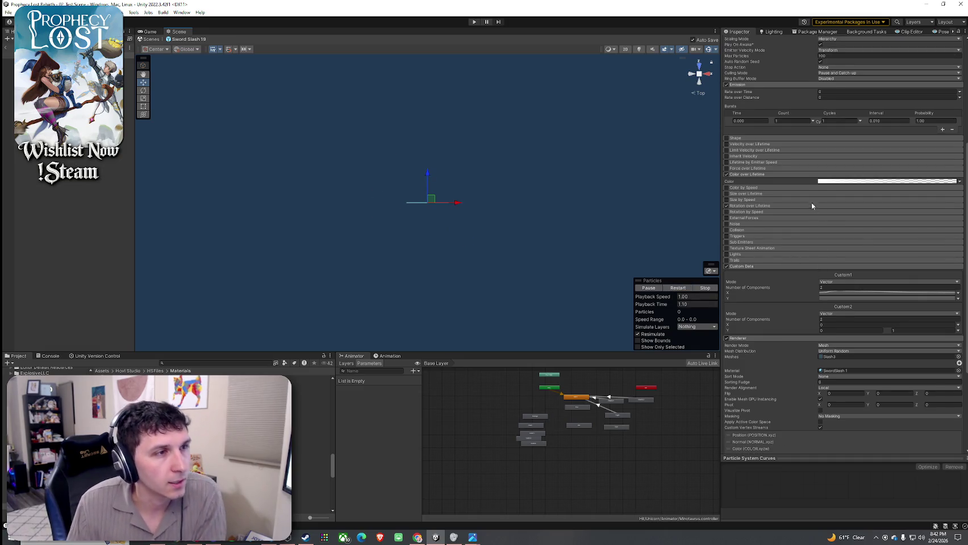
pyautogui.scroll(4, 815, 208)
pyautogui.scroll(4, 756, 182)
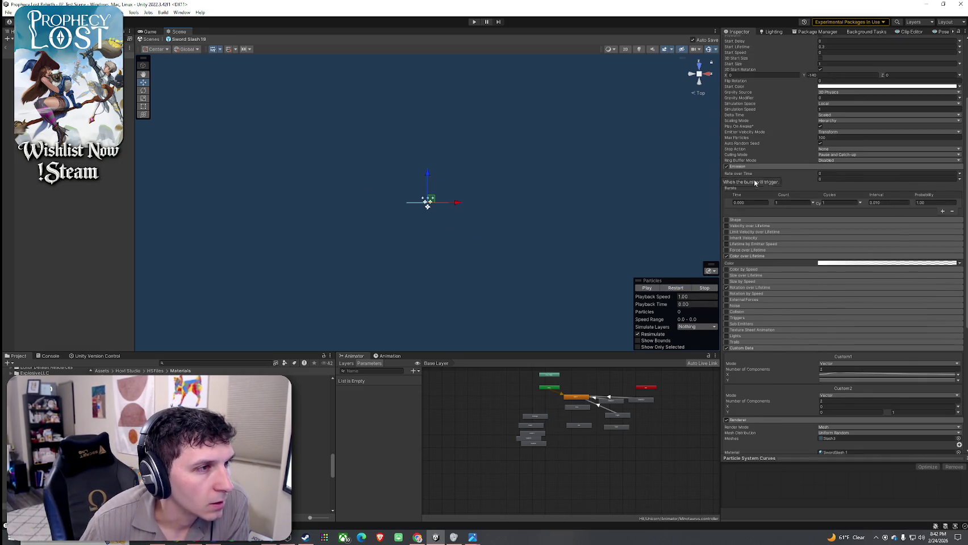
pyautogui.scroll(4, 753, 189)
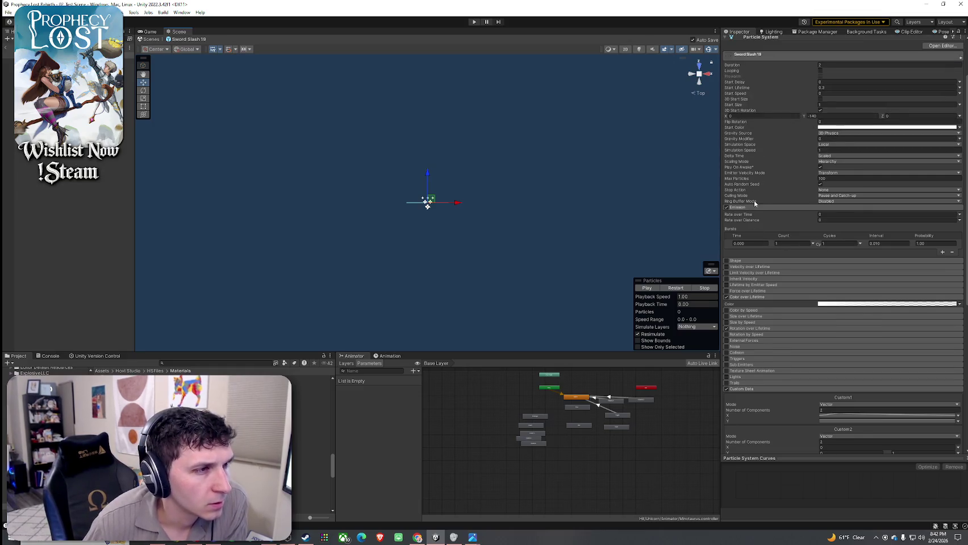
pyautogui.scroll(3, 836, 200)
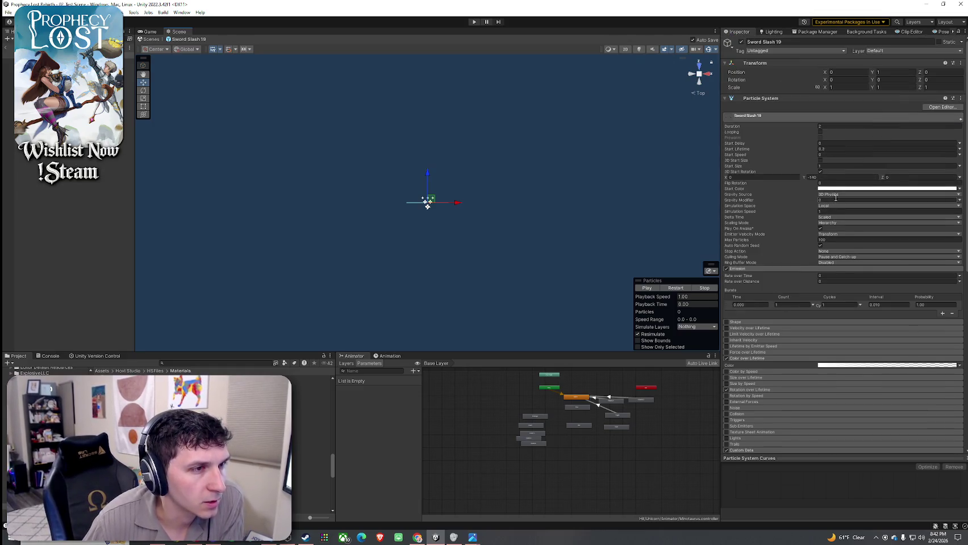
pyautogui.click(829, 251)
pyautogui.click(779, 251)
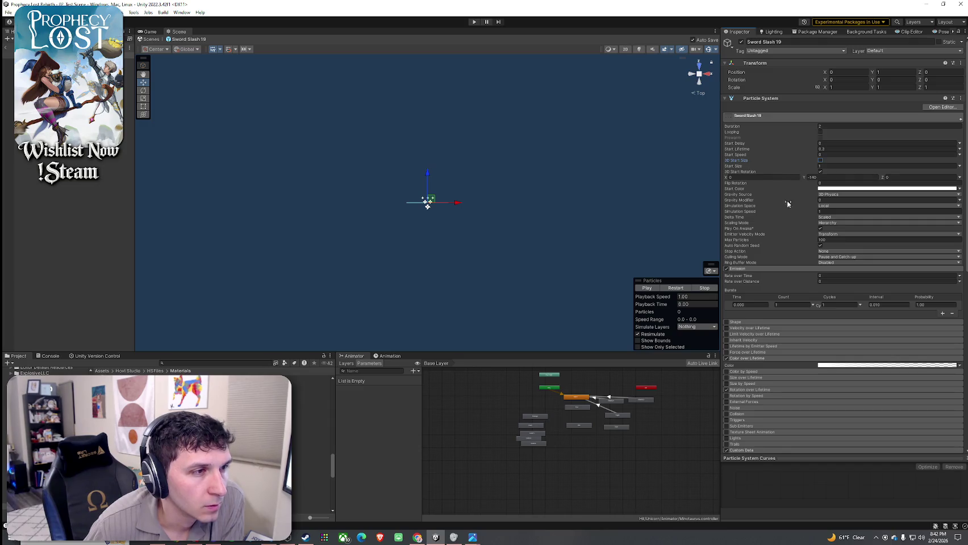
pyautogui.click(819, 241)
pyautogui.write('1')
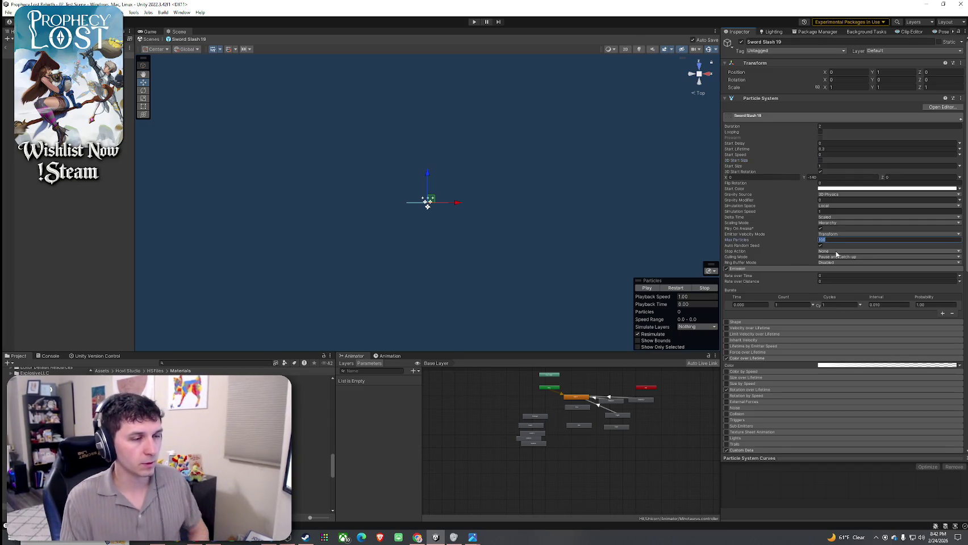
pyautogui.click(677, 288)
pyautogui.click(676, 289)
pyautogui.click(677, 288)
pyautogui.write('100')
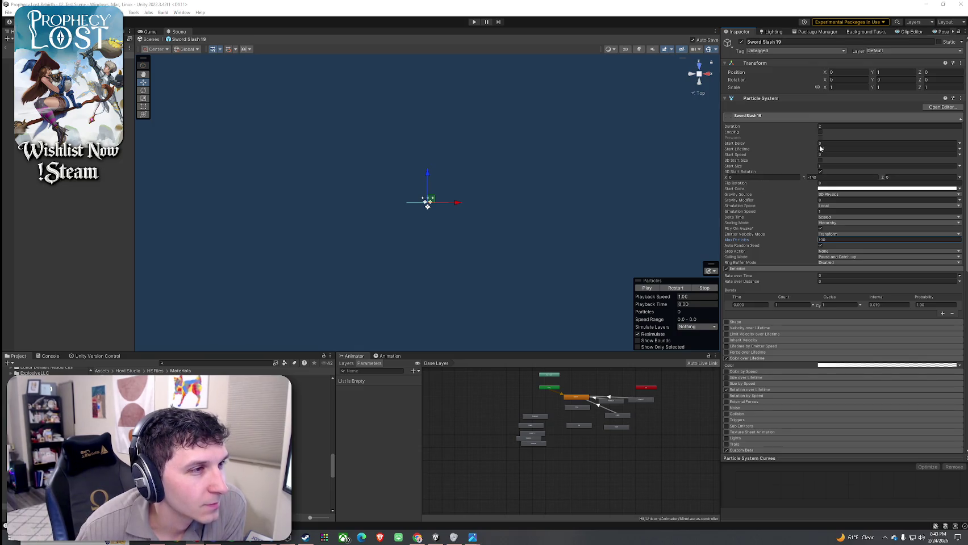
pyautogui.click(803, 155)
pyautogui.click(767, 149)
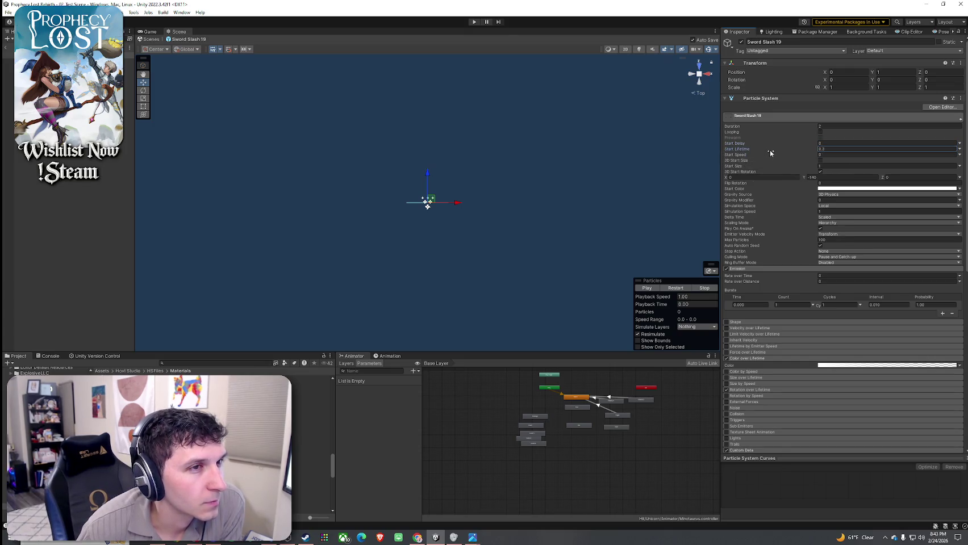
pyautogui.click(828, 223)
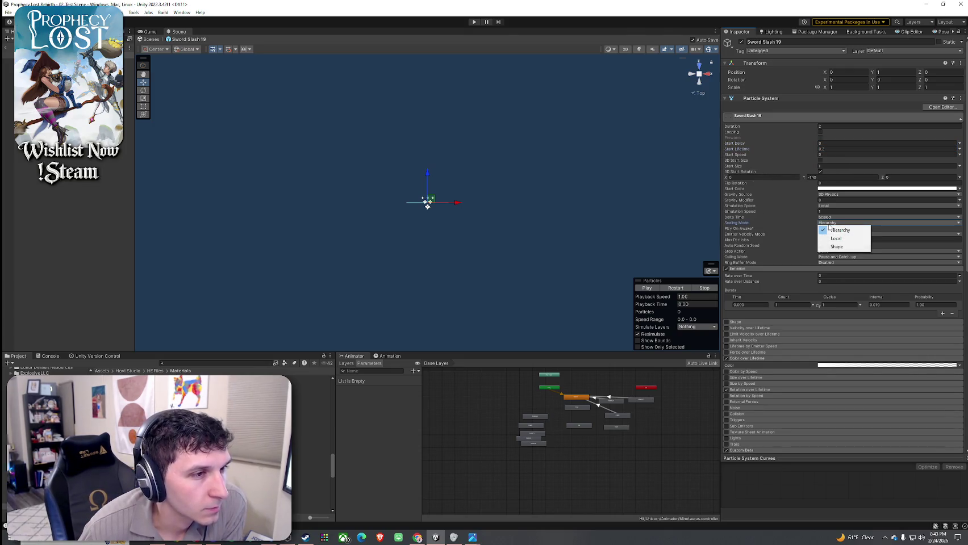
pyautogui.click(835, 247)
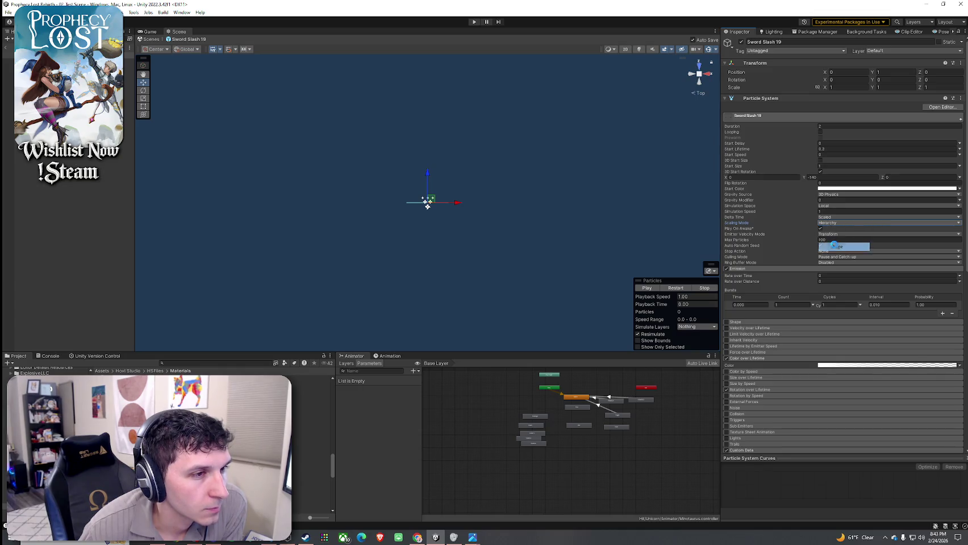
pyautogui.click(832, 223)
pyautogui.click(832, 235)
pyautogui.click(832, 223)
pyautogui.click(830, 225)
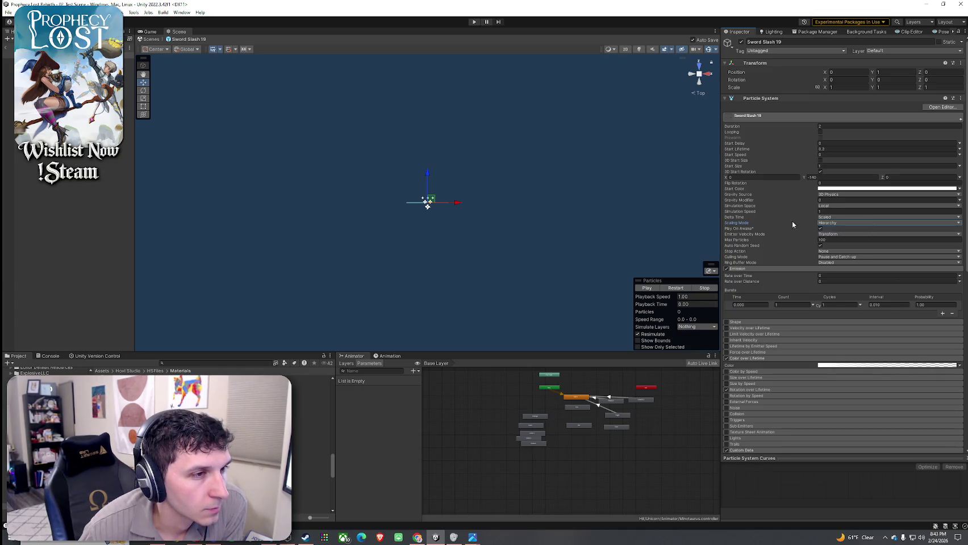
pyautogui.click(676, 288)
pyautogui.click(674, 289)
pyautogui.click(673, 289)
pyautogui.click(673, 289)
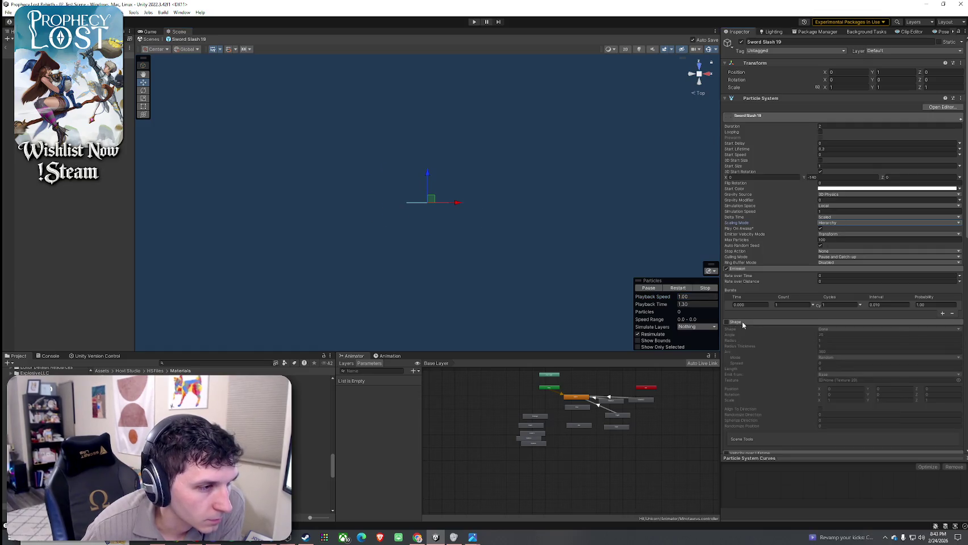
pyautogui.scroll(-3, 742, 323)
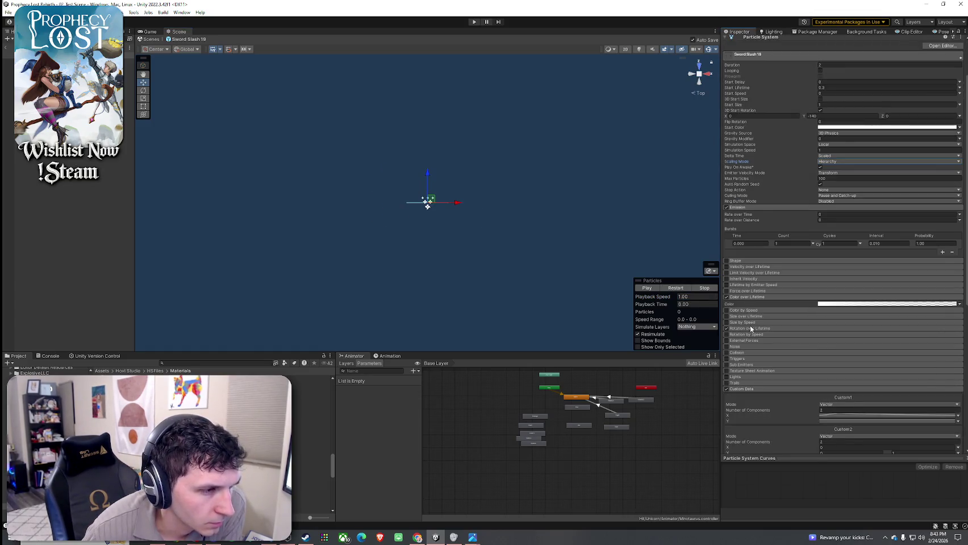
pyautogui.click(753, 317)
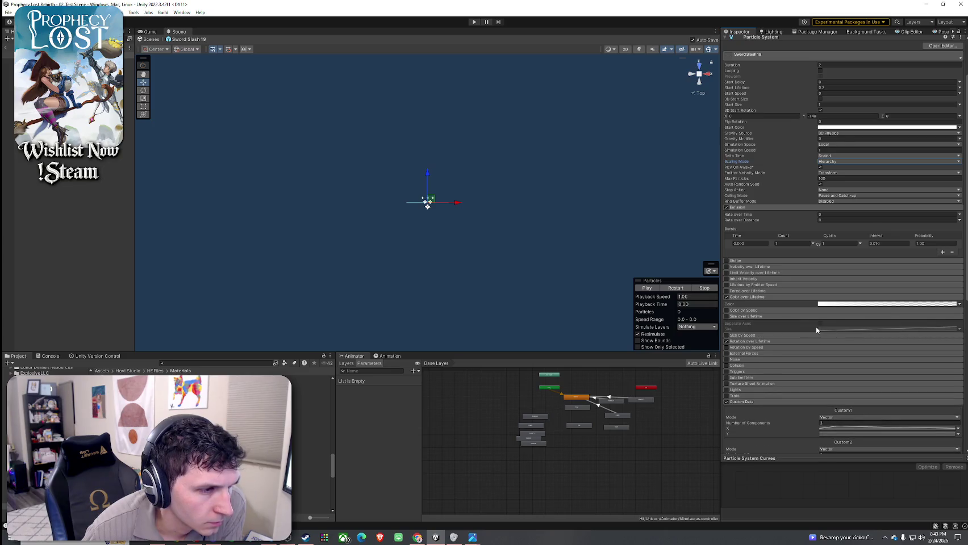
pyautogui.click(849, 330)
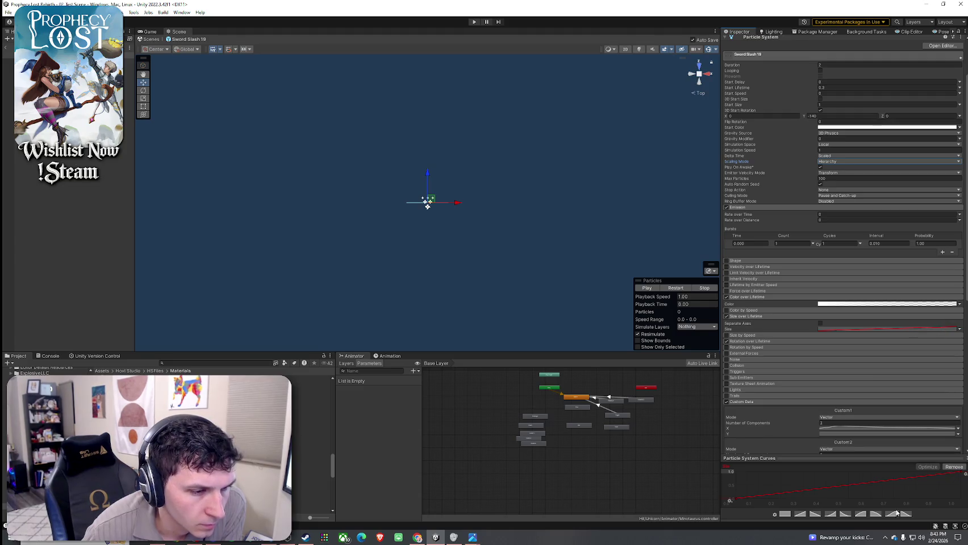
pyautogui.click(677, 289)
pyautogui.click(677, 289)
pyautogui.click(677, 289)
pyautogui.click(677, 290)
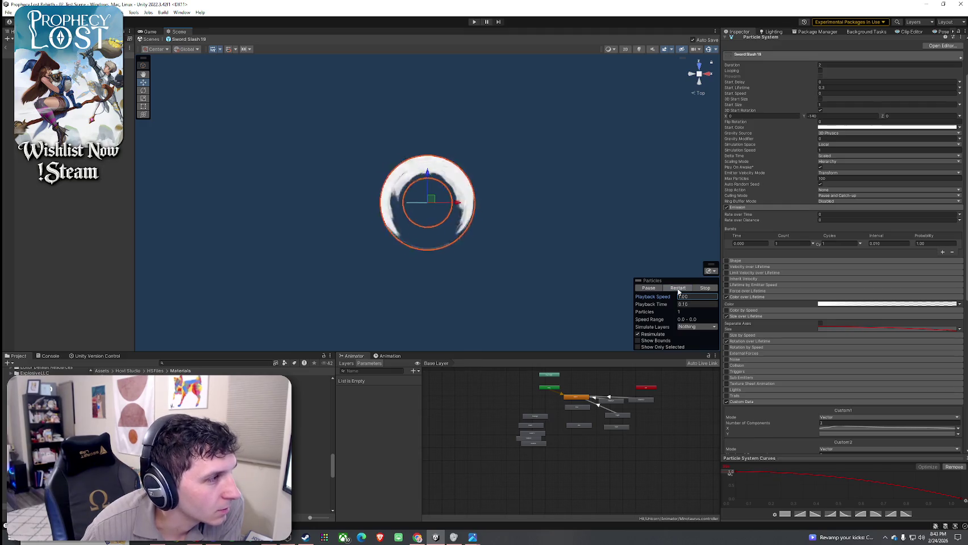
pyautogui.click(678, 289)
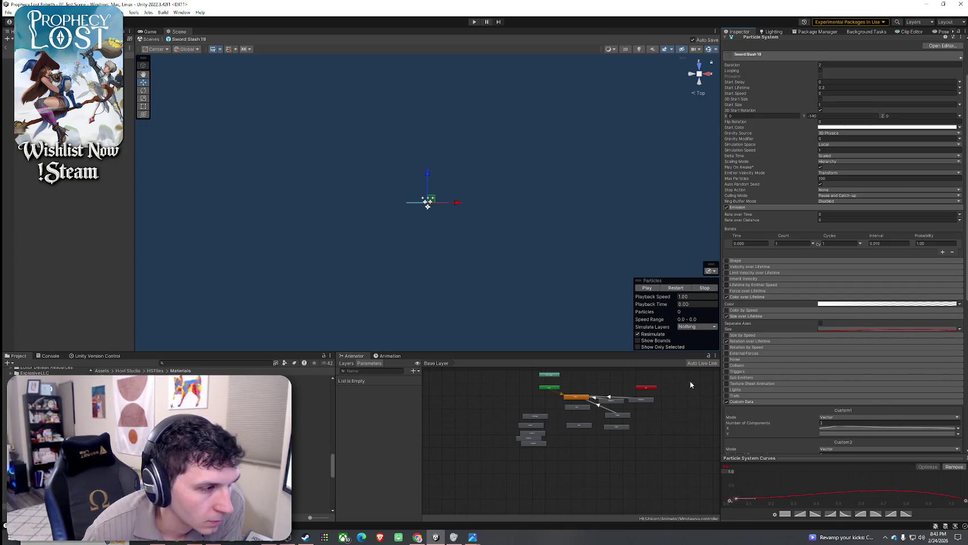
pyautogui.click(676, 288)
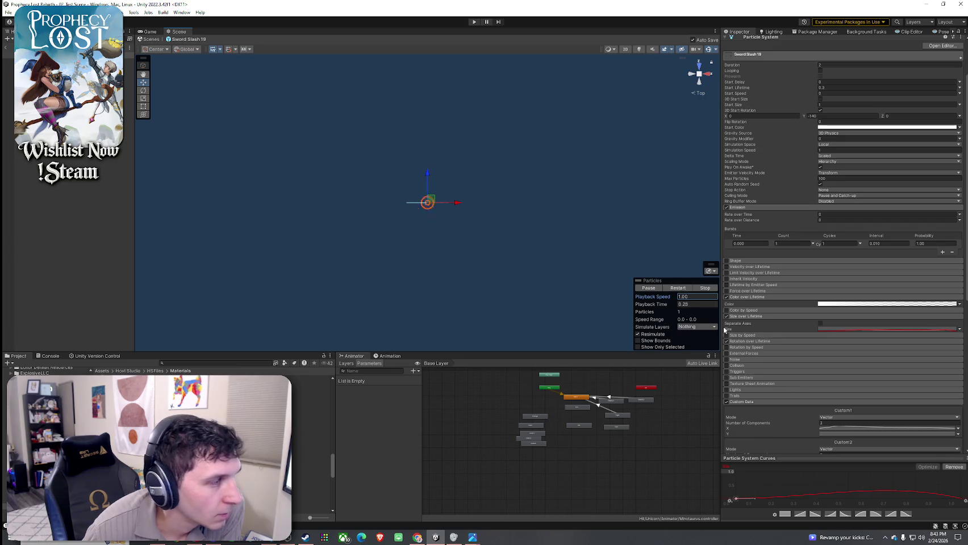
pyautogui.click(952, 468)
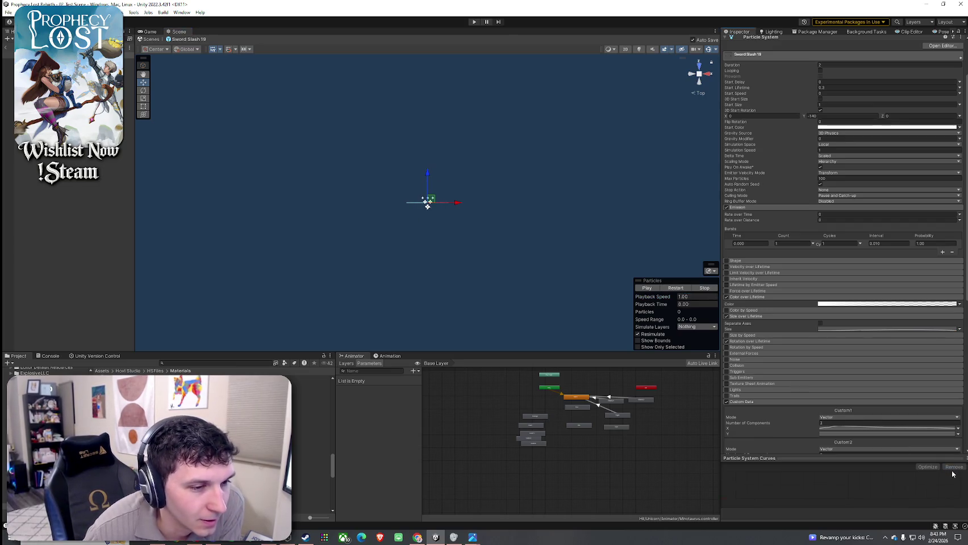
pyautogui.click(727, 317)
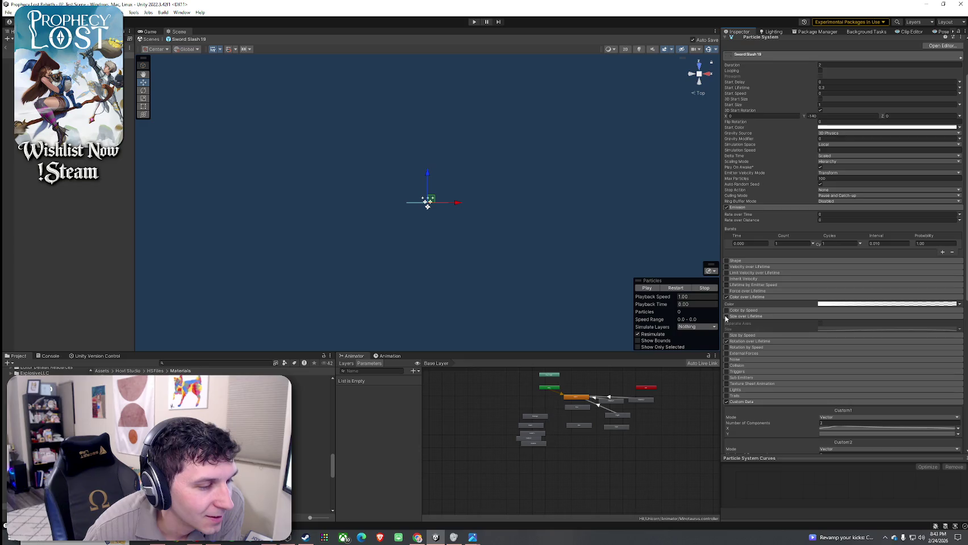
pyautogui.click(733, 318)
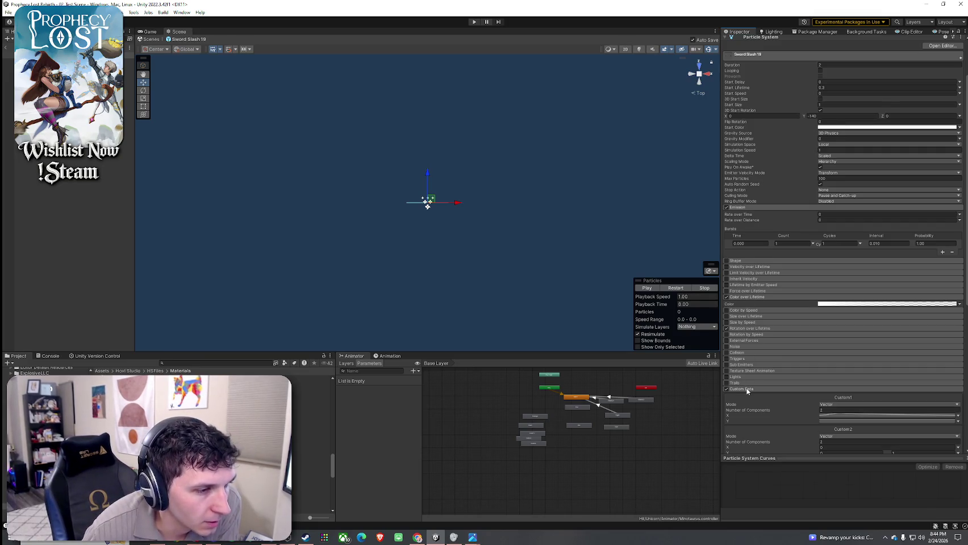
# Open the Slash 3 mesh asset and rotate its preview to view the 360-vertex ring
pyautogui.scroll(-5, 748, 391)
pyautogui.click(836, 315)
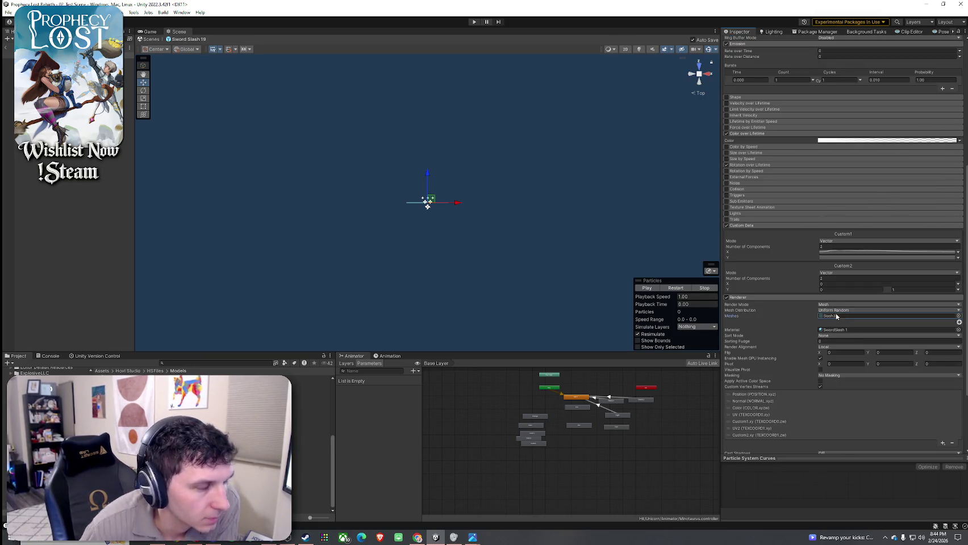
pyautogui.doubleClick(836, 316)
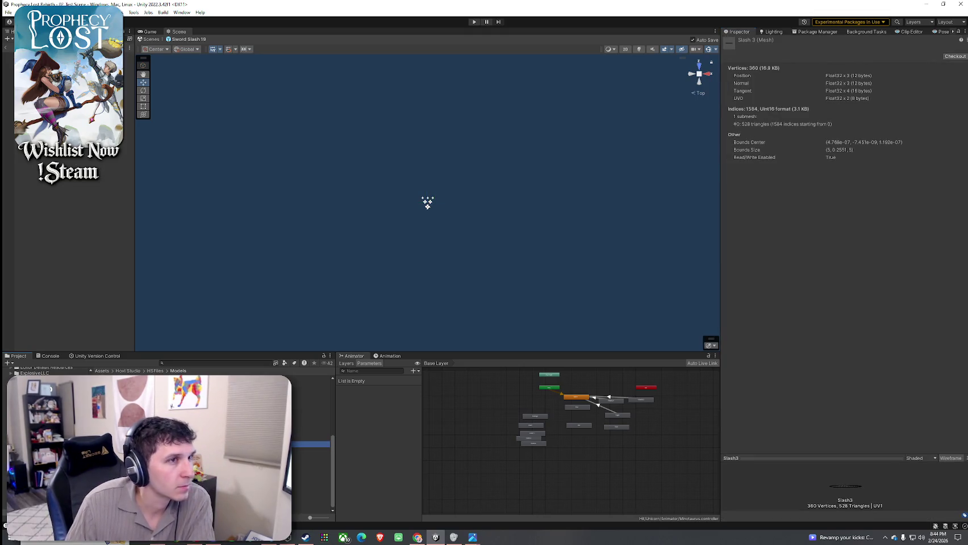
pyautogui.moveTo(846, 486)
pyautogui.mouseDown()
pyautogui.moveTo(883, 537)
pyautogui.moveTo(842, 453)
pyautogui.moveTo(857, 520)
pyautogui.mouseUp()
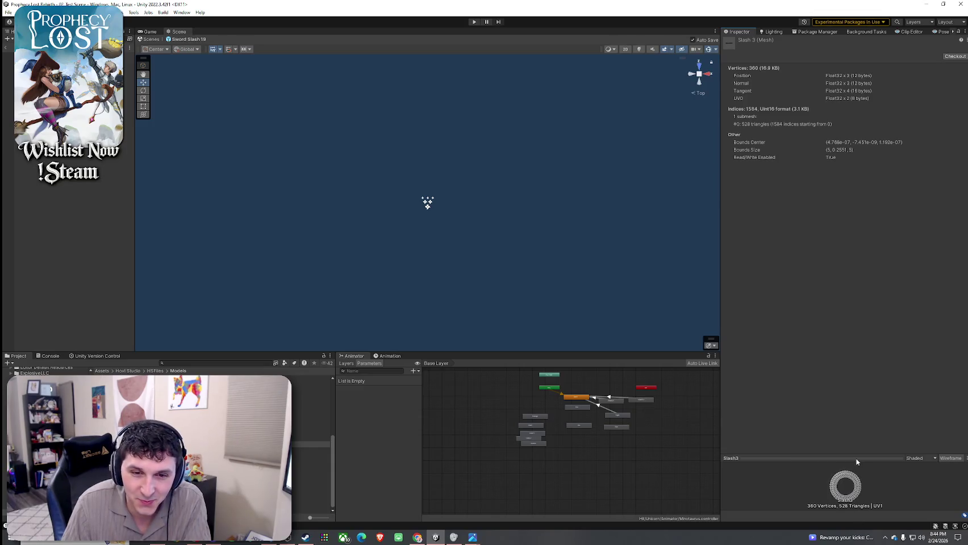
pyautogui.moveTo(858, 463); pyautogui.dragTo(864, 510)
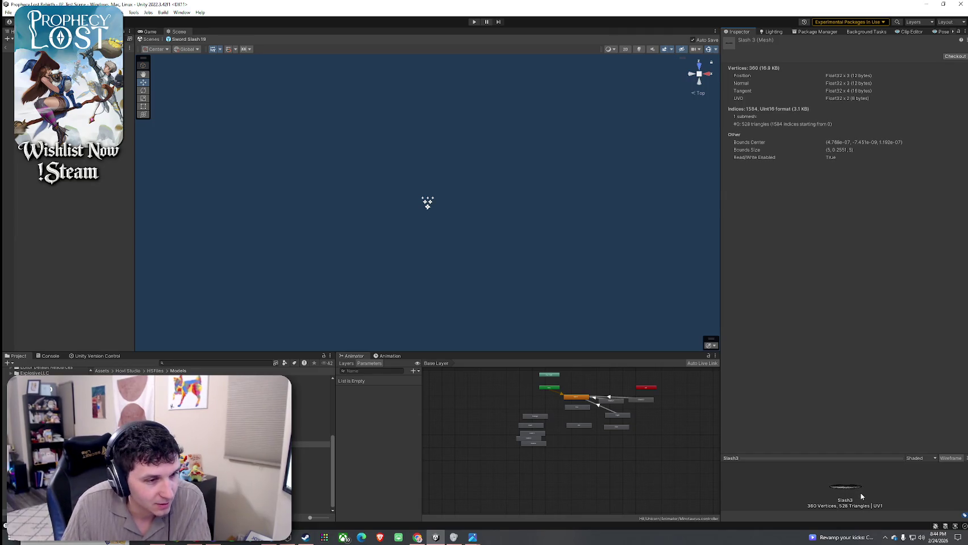
pyautogui.moveTo(855, 466); pyautogui.dragTo(852, 511)
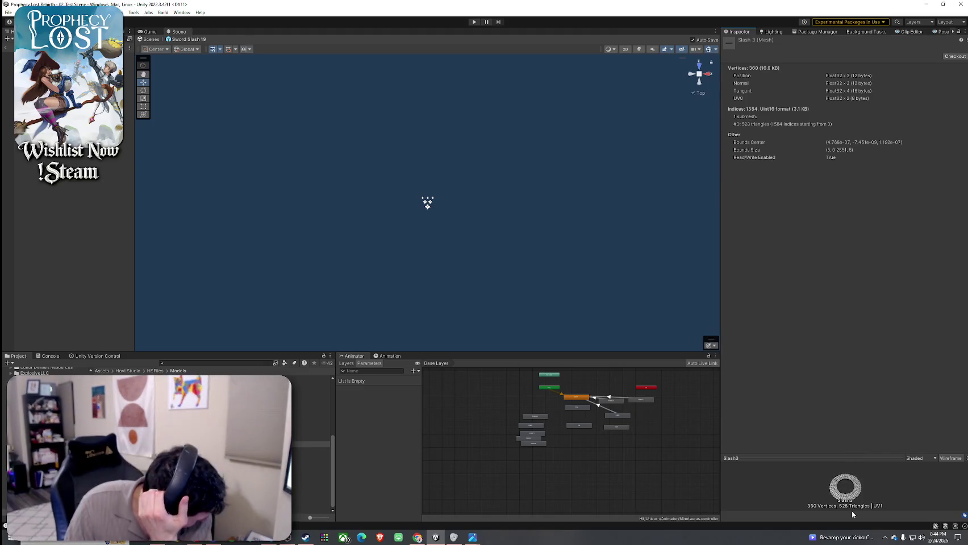
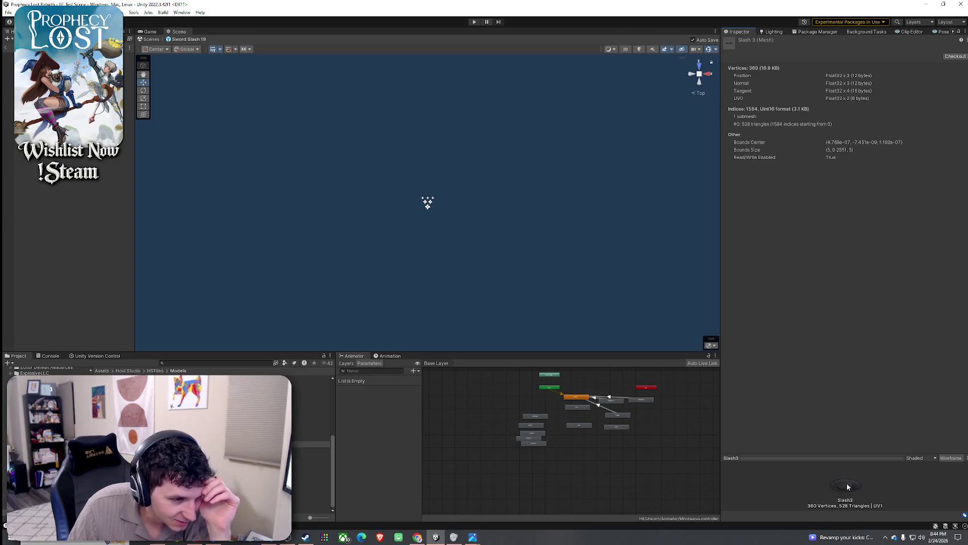
# Enlarge the Slash3 ring mesh preview and select the slash particle system
pyautogui.moveTo(846, 457)
pyautogui.mouseDown()
pyautogui.moveTo(847, 329)
pyautogui.moveTo(849, 425)
pyautogui.moveTo(890, 435)
pyautogui.moveTo(809, 319)
pyautogui.moveTo(852, 441)
pyautogui.moveTo(819, 370)
pyautogui.mouseUp()
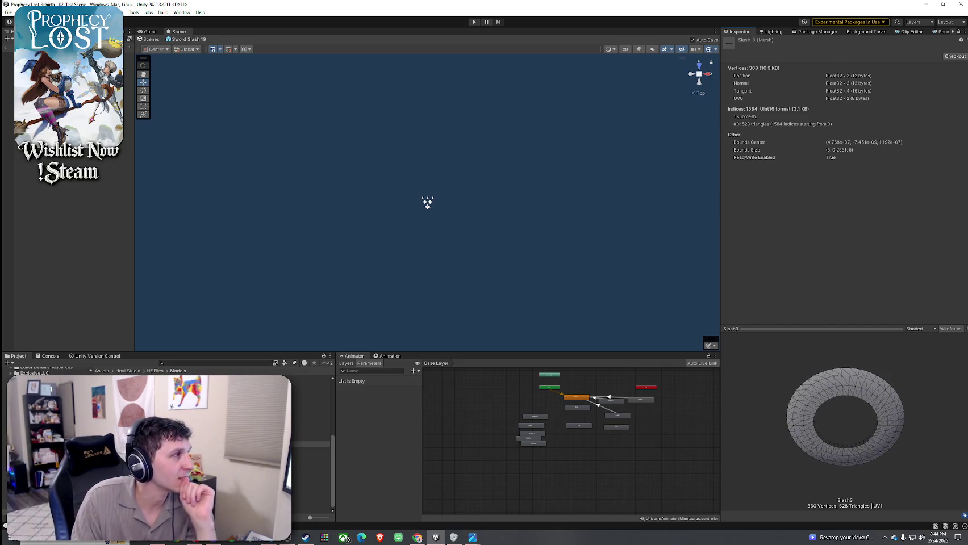
pyautogui.click(427, 203)
pyautogui.scroll(-10, 758, 251)
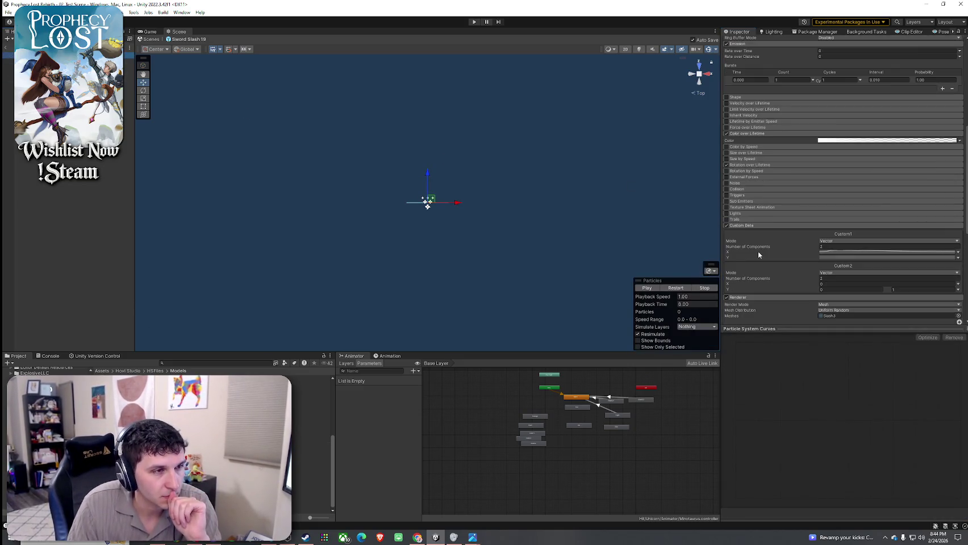
pyautogui.scroll(-5, 759, 255)
# Confirm the Renderer uses the Slash3 mesh with Mesh Distribution unchanged, and show the SwordSlash 1 material
pyautogui.click(843, 173)
pyautogui.click(843, 167)
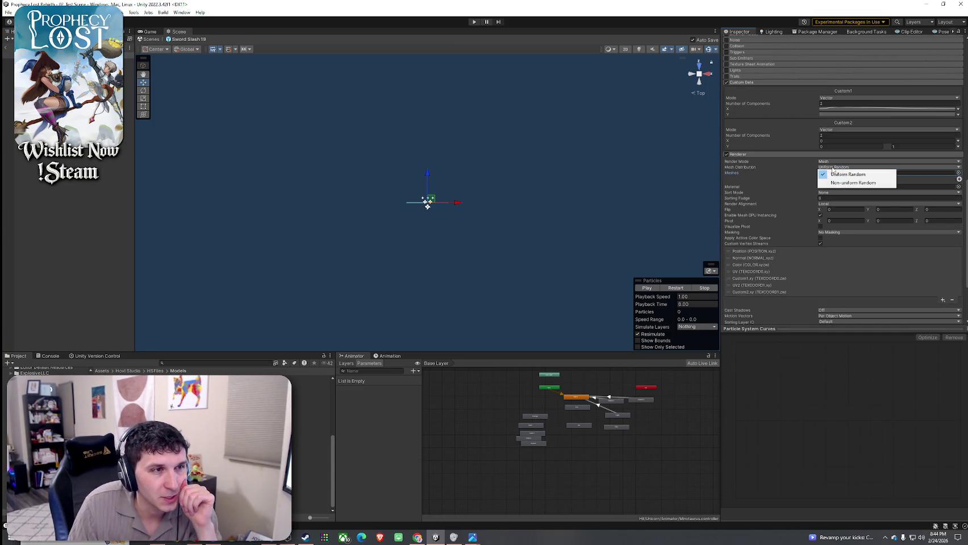
pyautogui.click(745, 196)
pyautogui.click(794, 187)
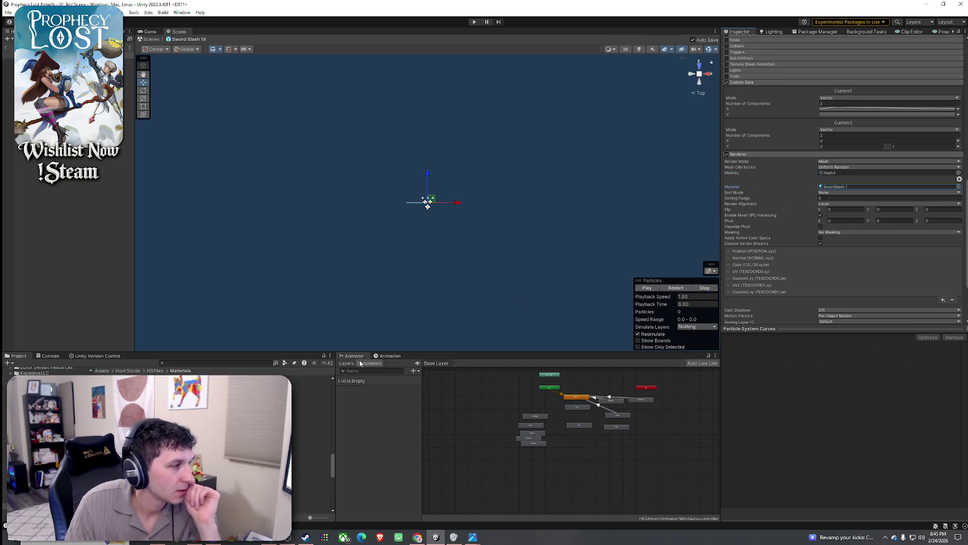
pyautogui.click(103, 443)
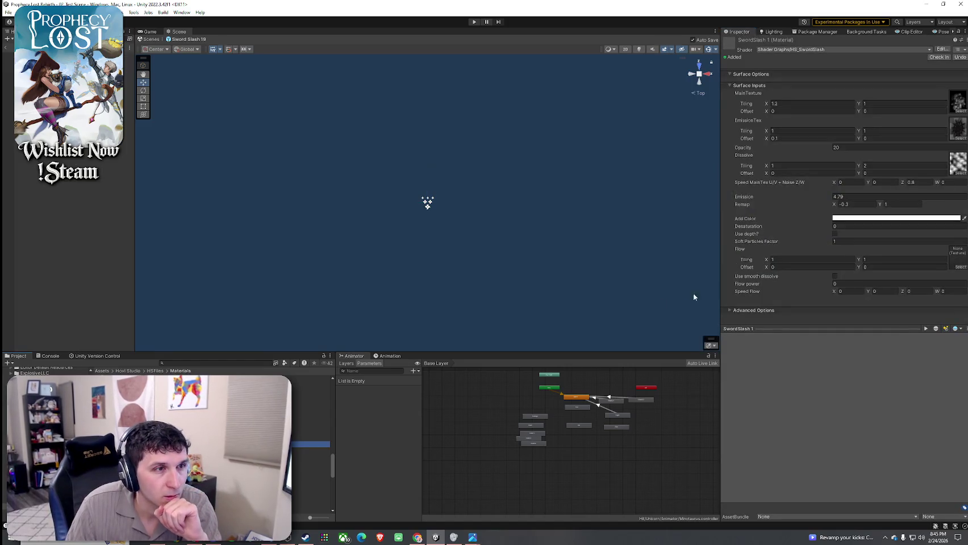
# Try the EmissionTex and Dissolve tiling fields, then replay Sword Slash 19 to preview
pyautogui.click(793, 130)
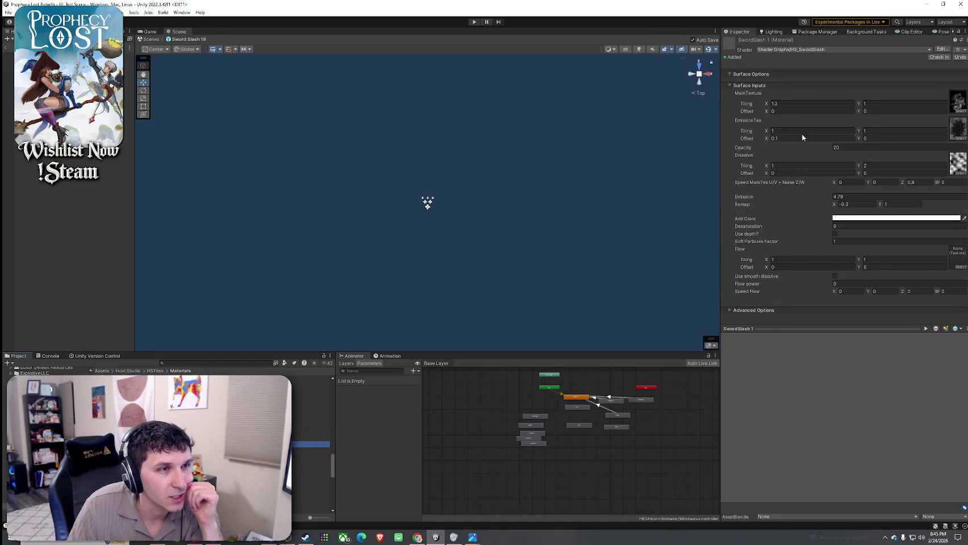
pyautogui.click(789, 165)
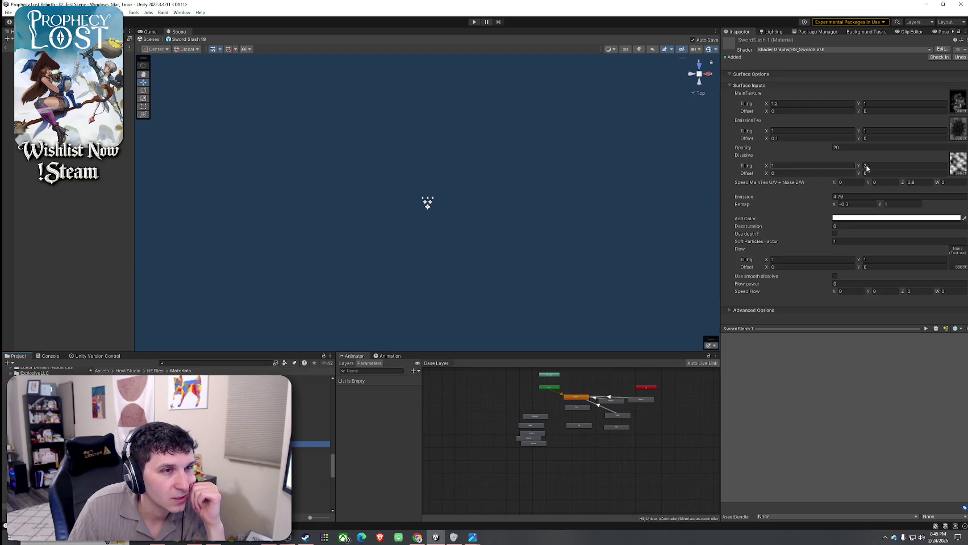
pyautogui.click(867, 166)
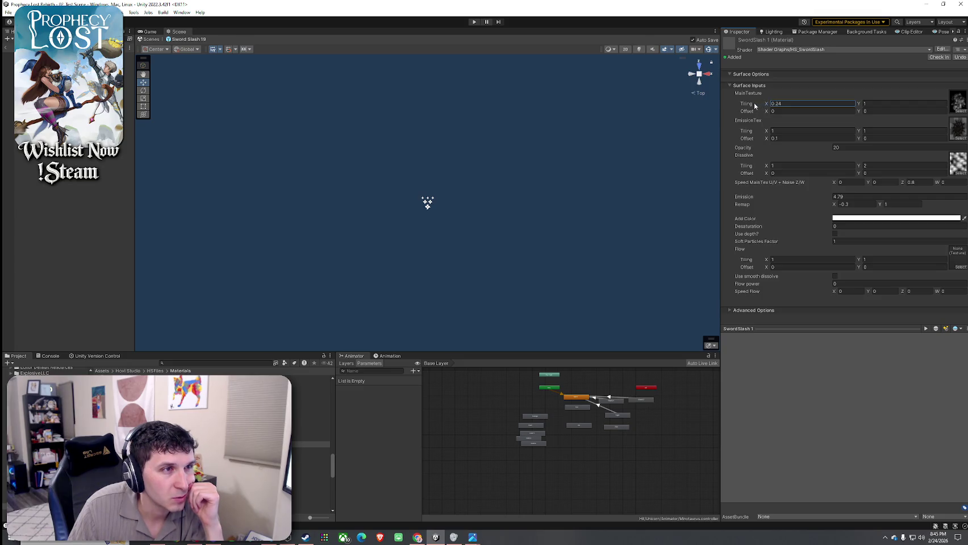
pyautogui.click(427, 202)
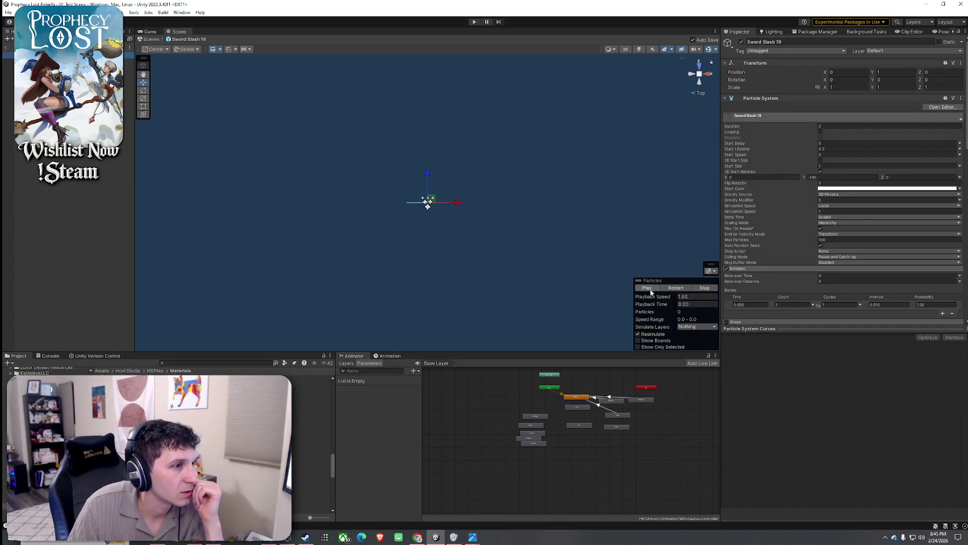
pyautogui.click(674, 289)
pyautogui.click(676, 288)
# Set the SwordSlash 1 MainTexture tiling to X 0.6 and Y 0.5
pyautogui.click(171, 444)
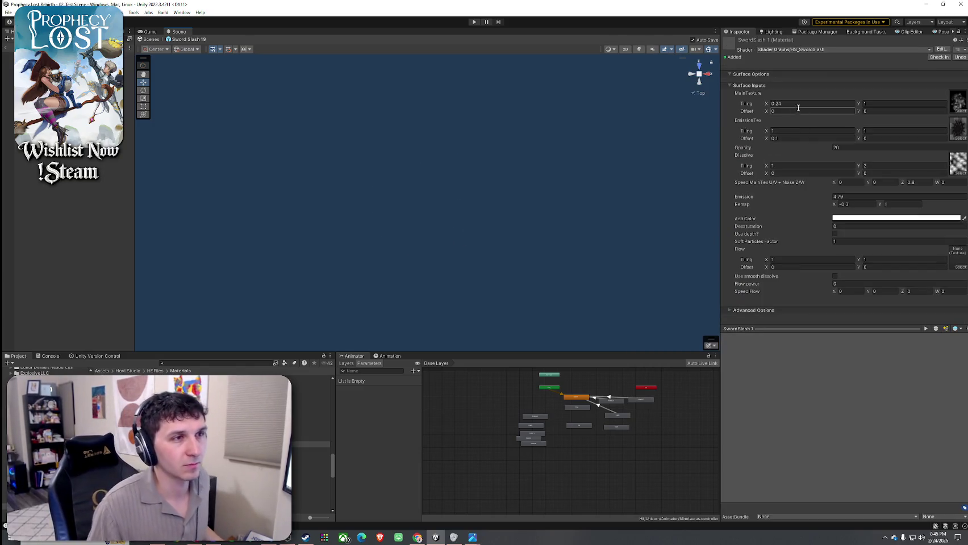
pyautogui.press('Return')
pyautogui.click(867, 111)
pyautogui.press('Return')
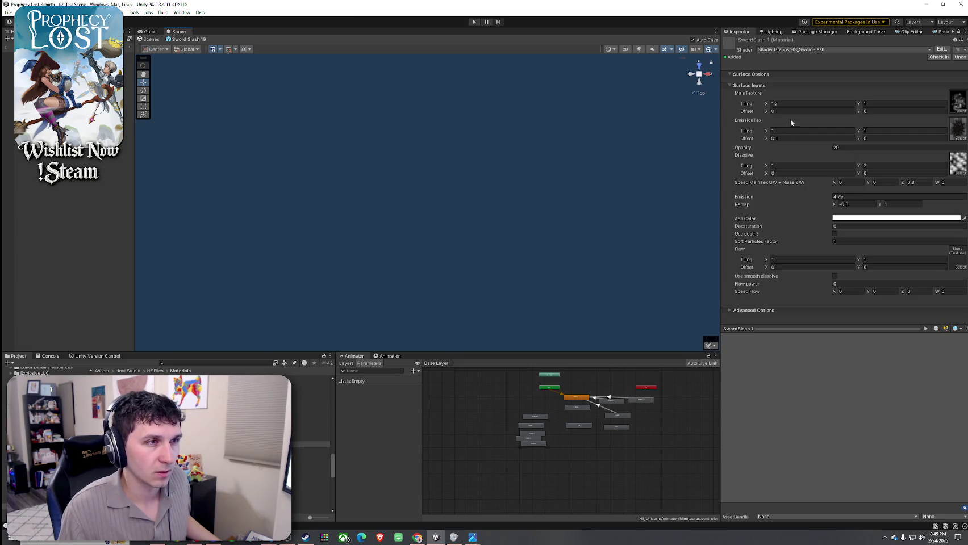
pyautogui.click(784, 104)
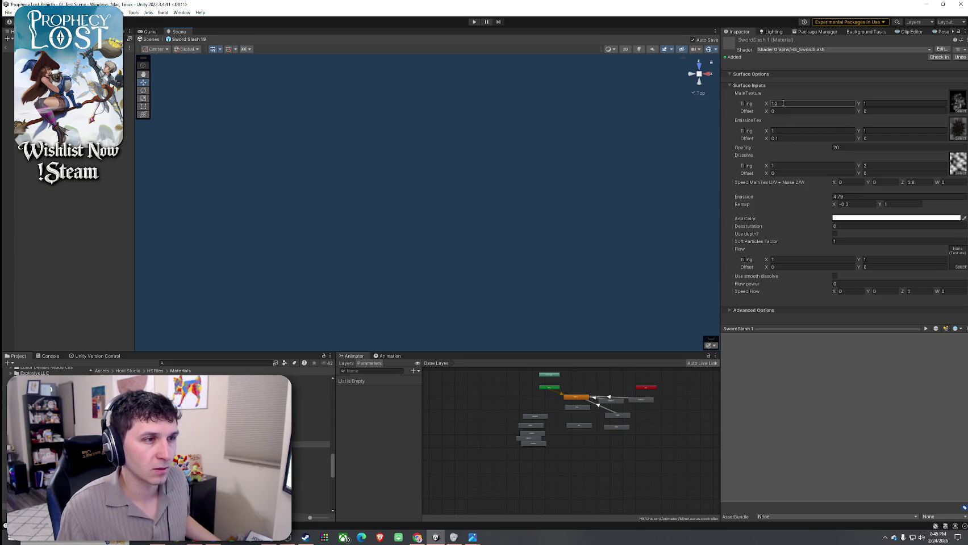
pyautogui.write('.6')
pyautogui.click(880, 104)
pyautogui.write('.5')
pyautogui.press('Return')
# Return to Sword Slash 19 and replay the slash ring repeatedly to judge the new tiling
pyautogui.click(188, 39)
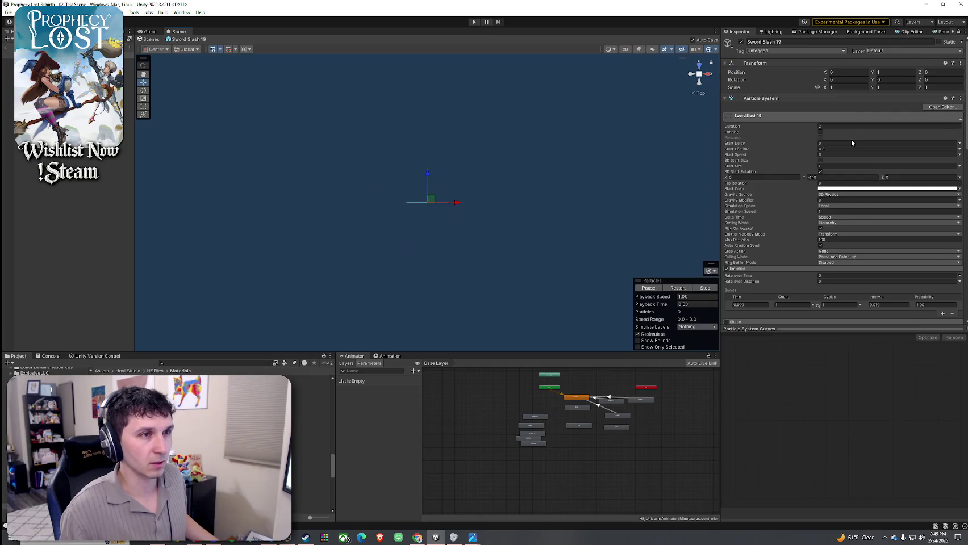
pyautogui.hotkey('ctrl', 'z')
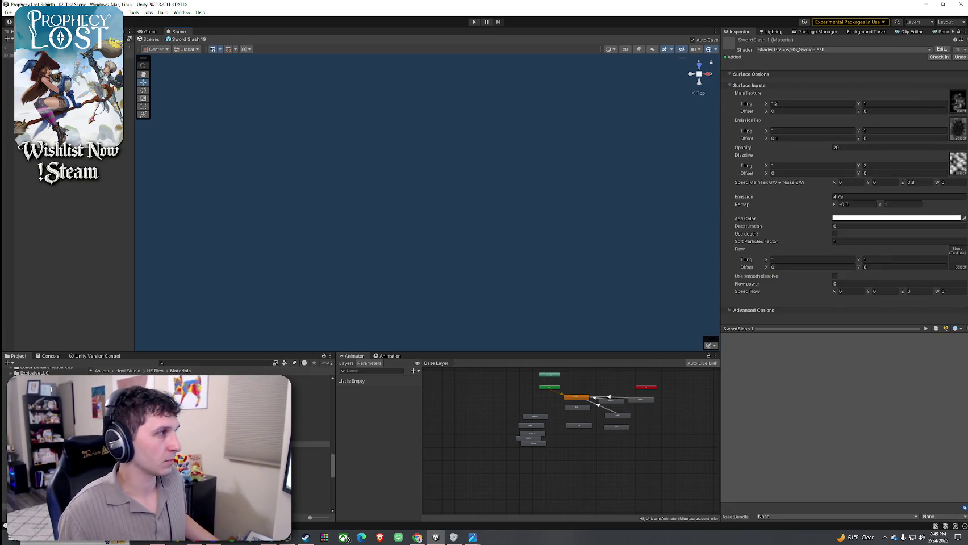
pyautogui.hotkey('ctrl', 'y')
pyautogui.click(677, 288)
pyautogui.click(677, 288)
pyautogui.click(677, 288)
pyautogui.click(677, 288)
pyautogui.click(678, 288)
pyautogui.click(677, 288)
pyautogui.click(677, 288)
pyautogui.click(677, 288)
pyautogui.click(677, 288)
pyautogui.click(677, 288)
pyautogui.click(677, 288)
pyautogui.click(676, 288)
pyautogui.click(676, 288)
pyautogui.click(677, 288)
pyautogui.click(677, 289)
pyautogui.click(677, 289)
pyautogui.click(677, 289)
pyautogui.click(676, 289)
pyautogui.click(676, 288)
pyautogui.click(677, 289)
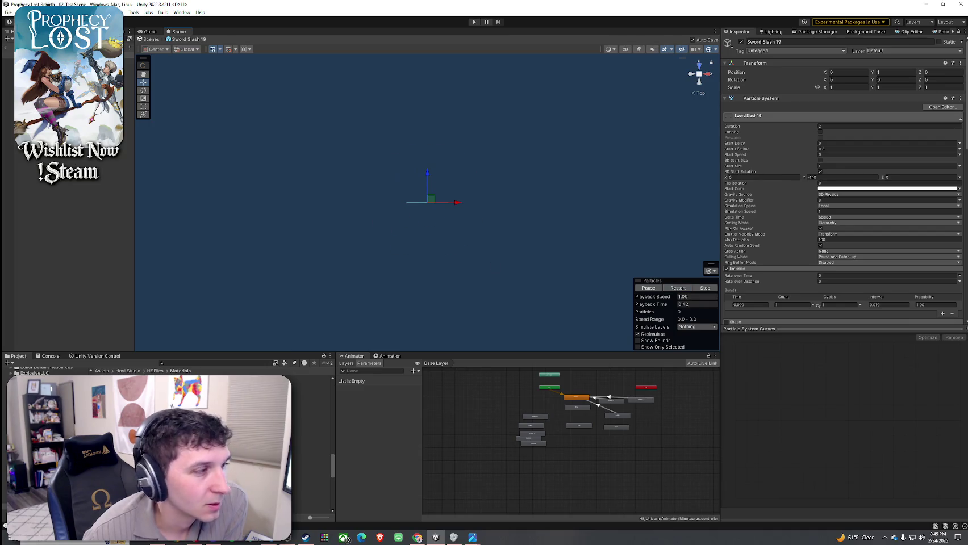
# Review the SwordSlash 1 material's advanced options
pyautogui.click(311, 444)
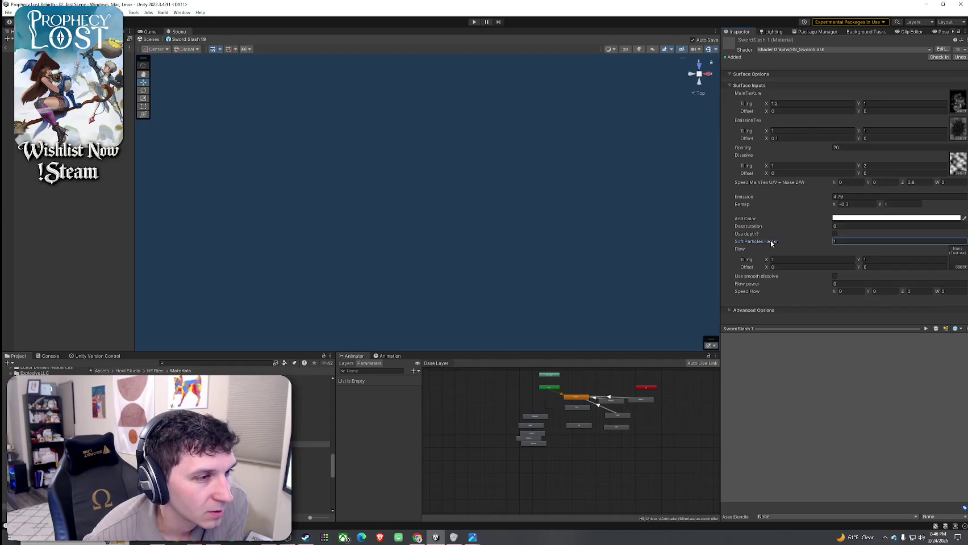
pyautogui.click(761, 310)
pyautogui.scroll(-2, 779, 292)
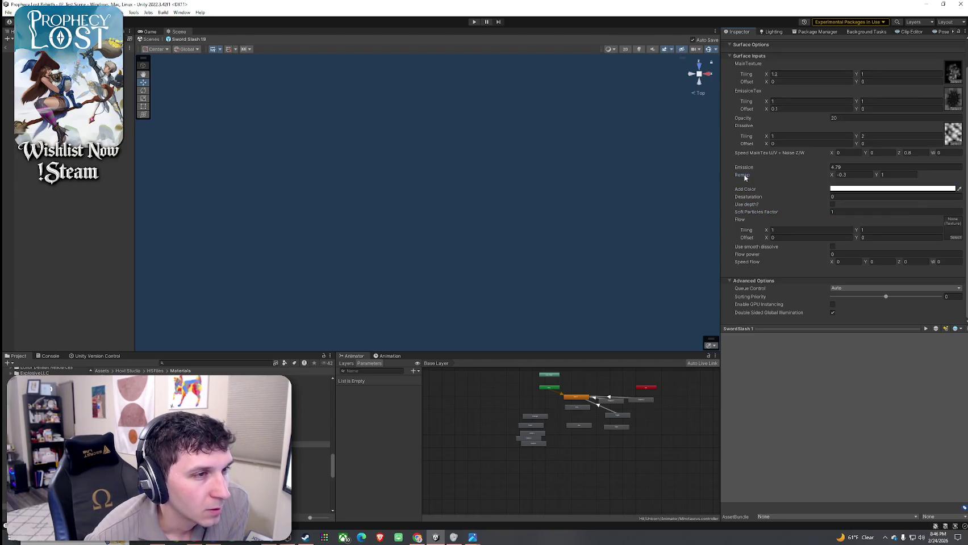
pyautogui.scroll(2, 749, 192)
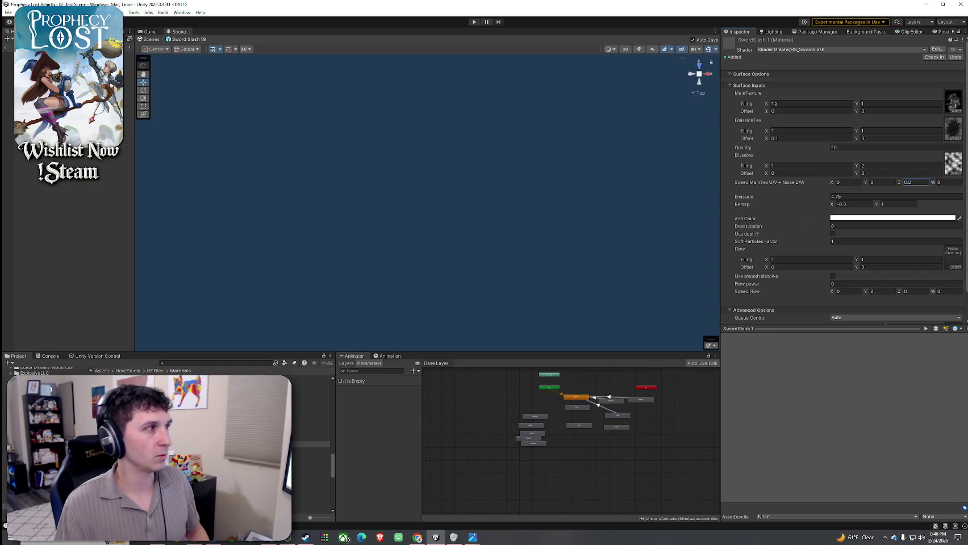
# Select Sword Slash 19 and replay the white ring preview several times
pyautogui.click(8, 51)
pyautogui.click(681, 289)
pyautogui.click(680, 289)
pyautogui.click(680, 290)
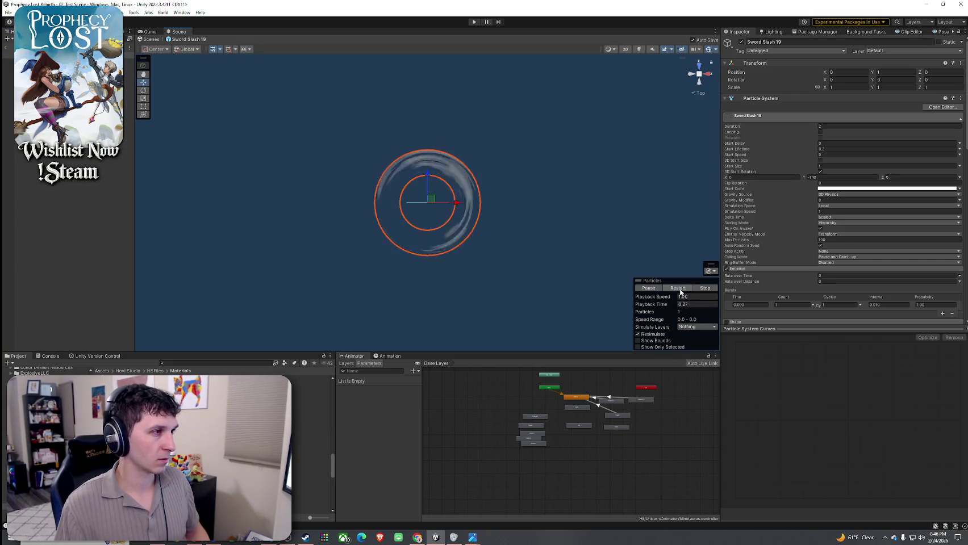
pyautogui.click(680, 291)
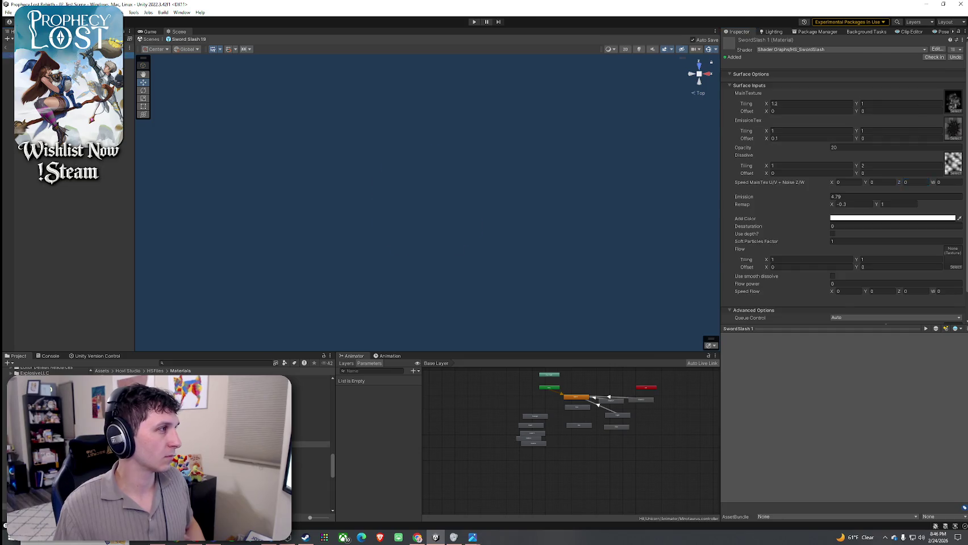
# Open SwordSlash 1 from Sword Slash 19's Renderer material and clear the Soft Particles Factor
pyautogui.click(667, 288)
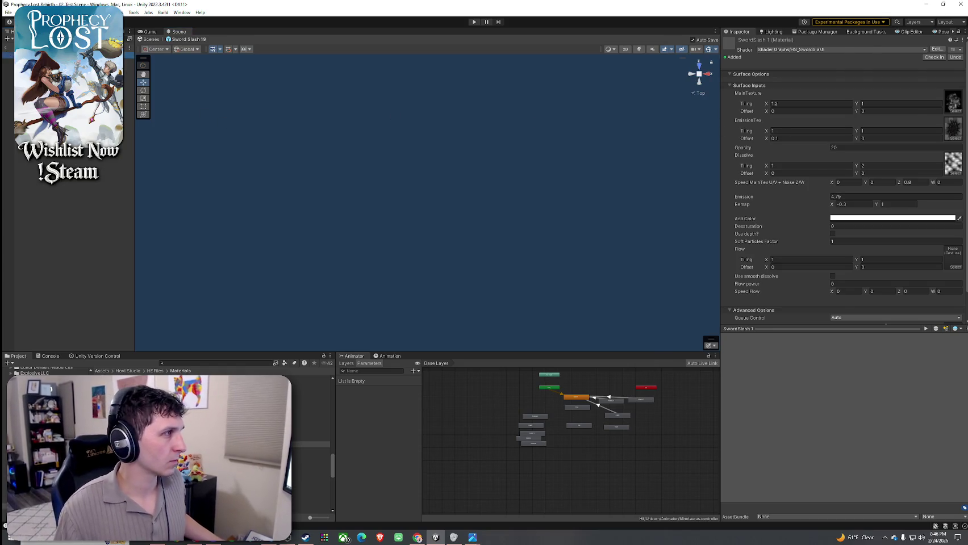
pyautogui.scroll(-10, 792, 246)
pyautogui.click(833, 208)
pyautogui.doubleClick(833, 208)
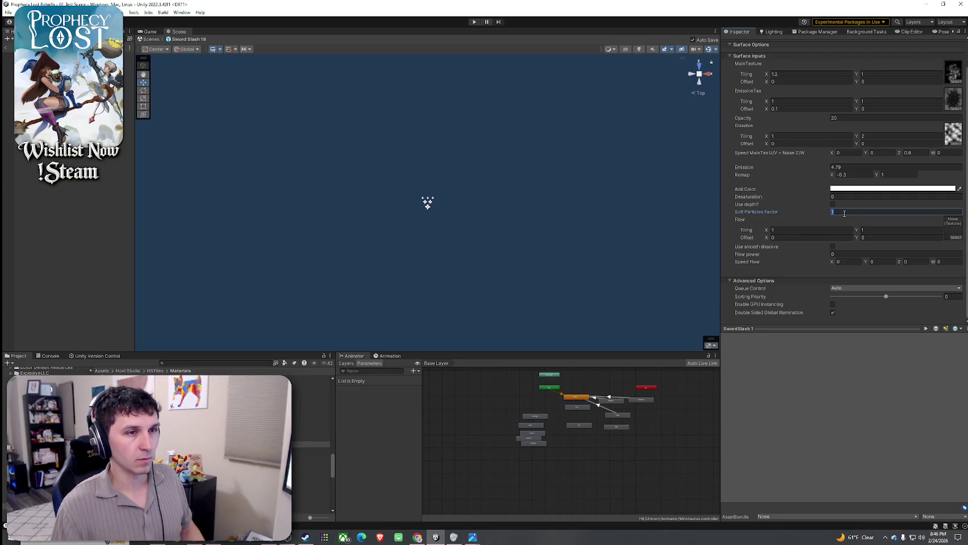
pyautogui.press('BackSpace')
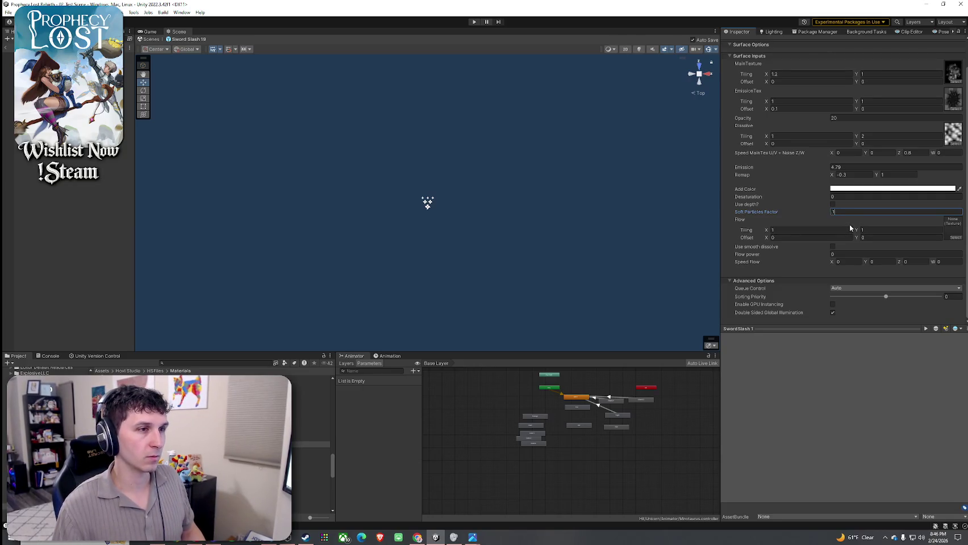
pyautogui.write('0.')
# Switch between Sword Slash 19 and SwordSlash 1, ending on the material's Flow tiling X field
pyautogui.click(428, 203)
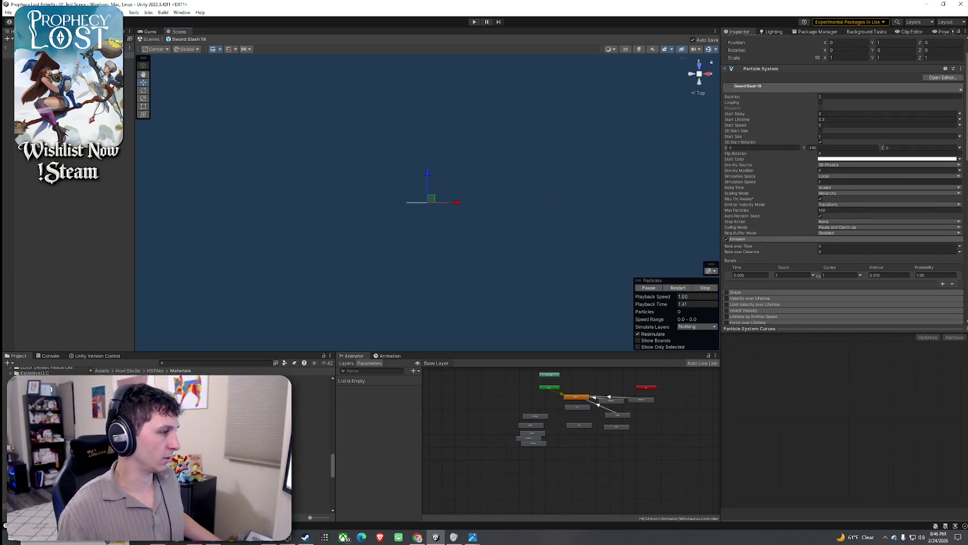
pyautogui.click(311, 444)
pyautogui.hotkey('ctrl', 'z')
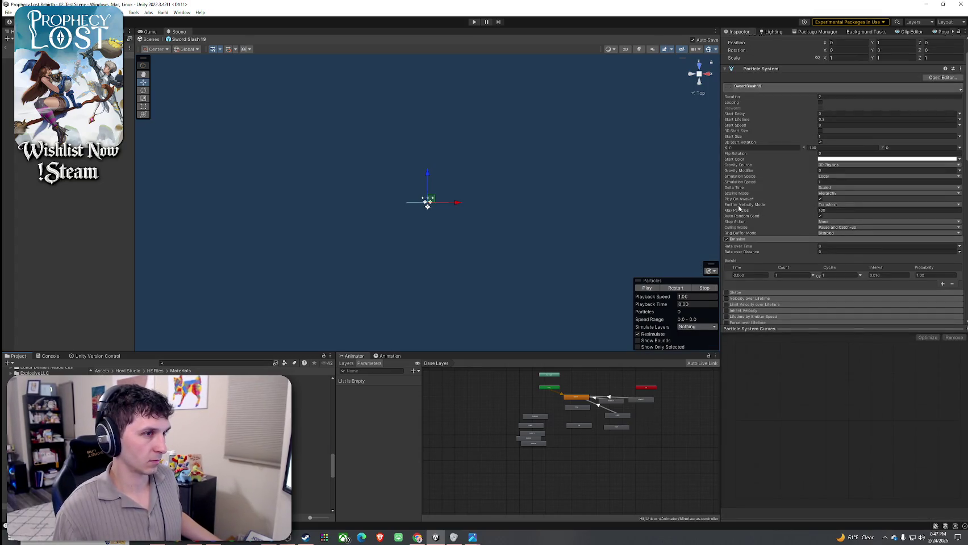
pyautogui.moveTo(738, 208)
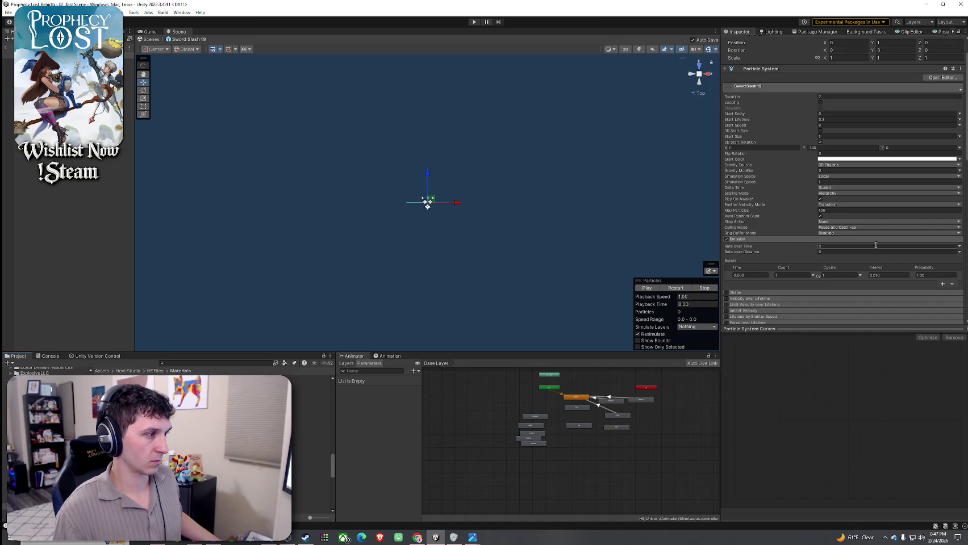
pyautogui.hotkey('ctrl', 'z')
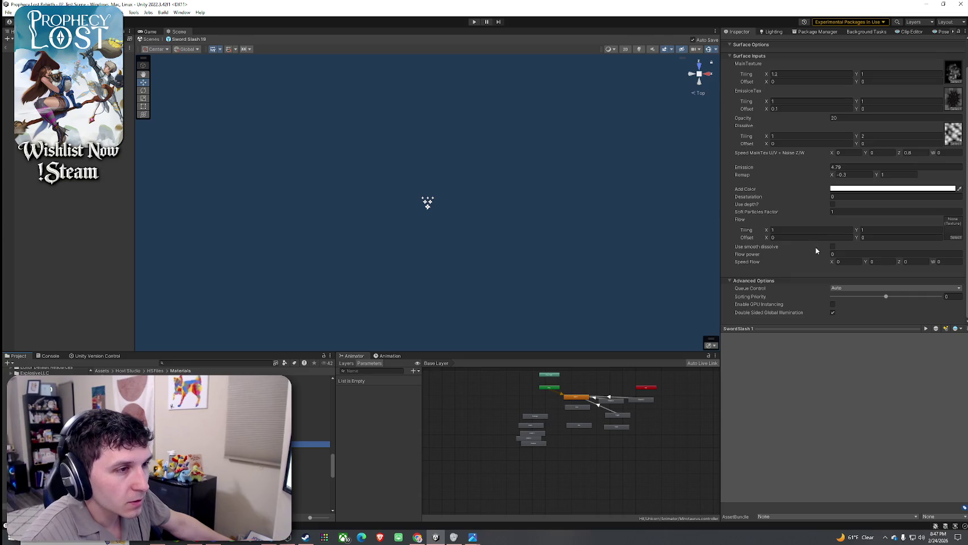
pyautogui.click(812, 231)
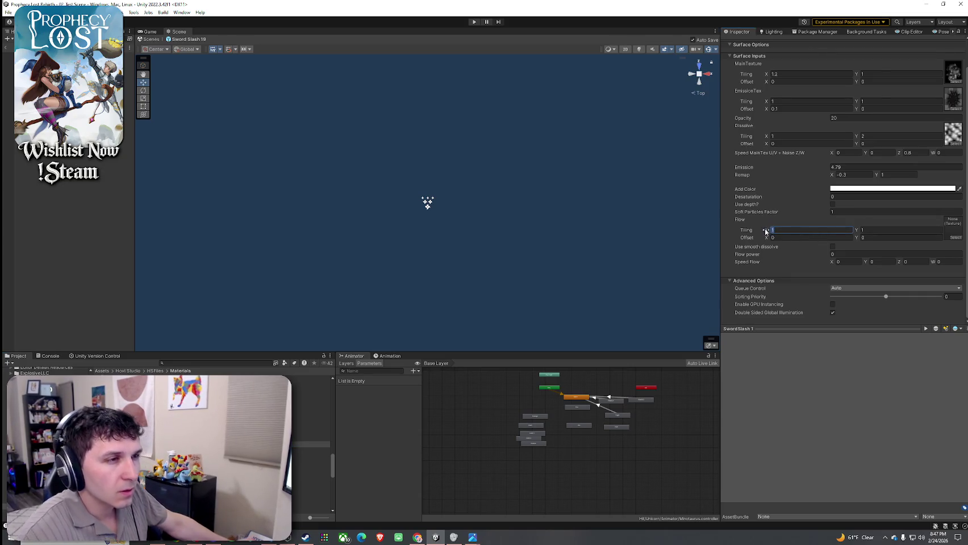
# Enter tiling X 2, replay Sword Slash 19 repeatedly, then enable Looping and play it
pyautogui.write('2')
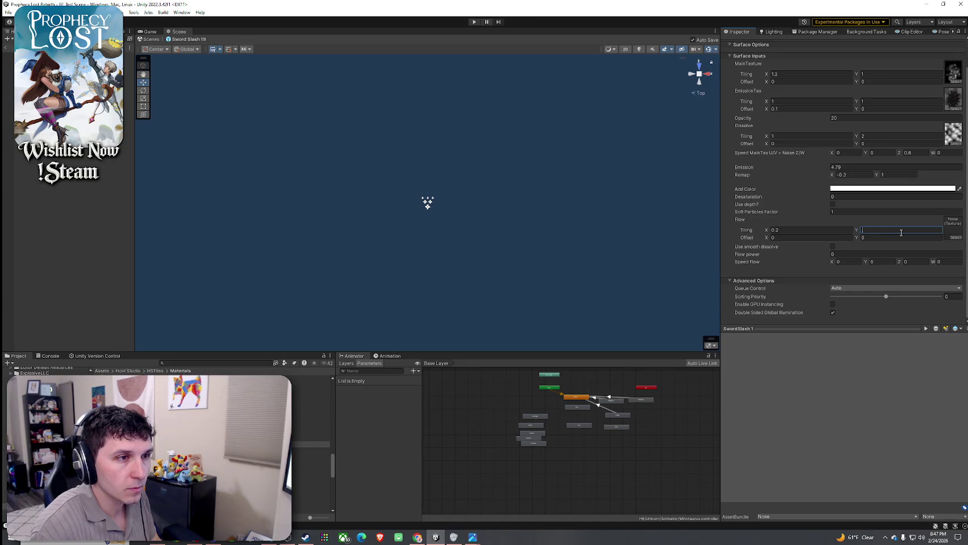
pyautogui.click(427, 203)
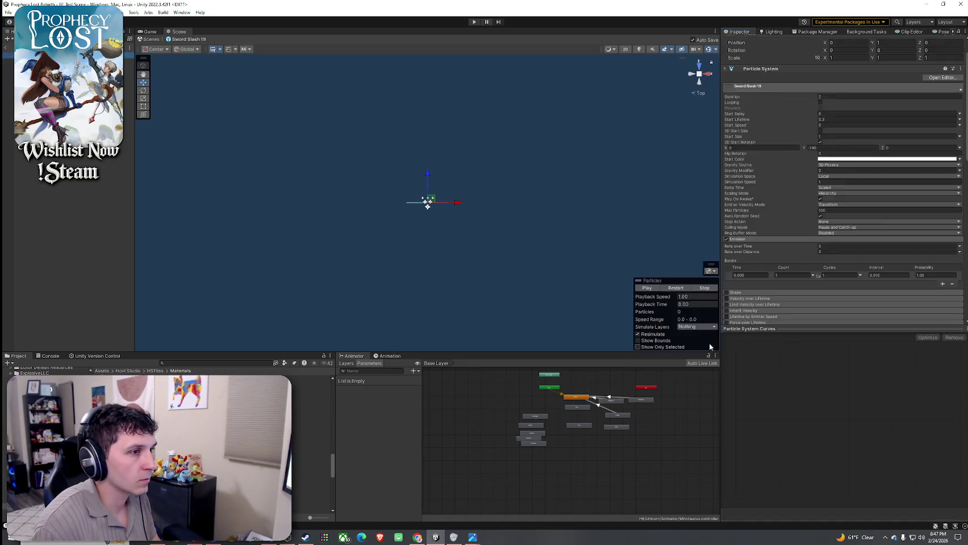
pyautogui.click(676, 289)
pyautogui.click(676, 288)
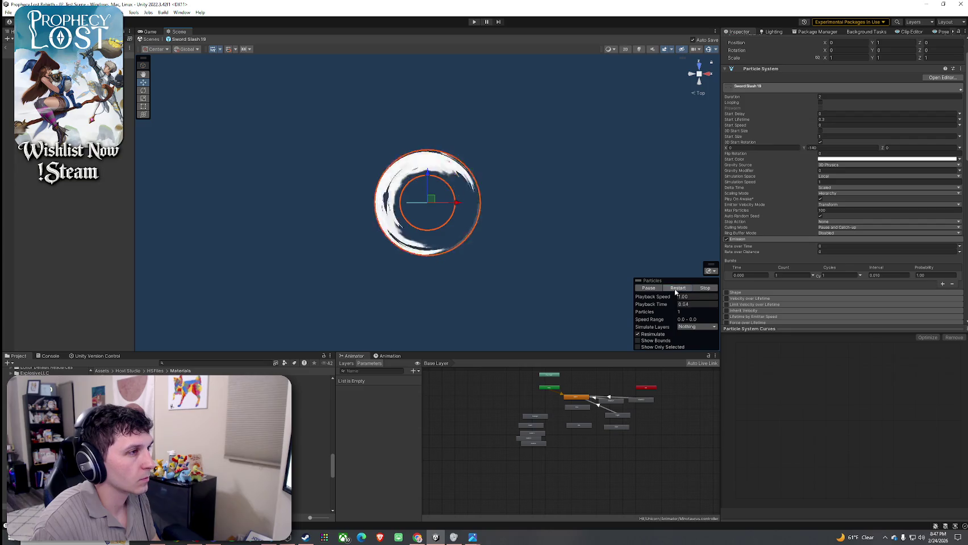
pyautogui.click(676, 289)
pyautogui.click(676, 289)
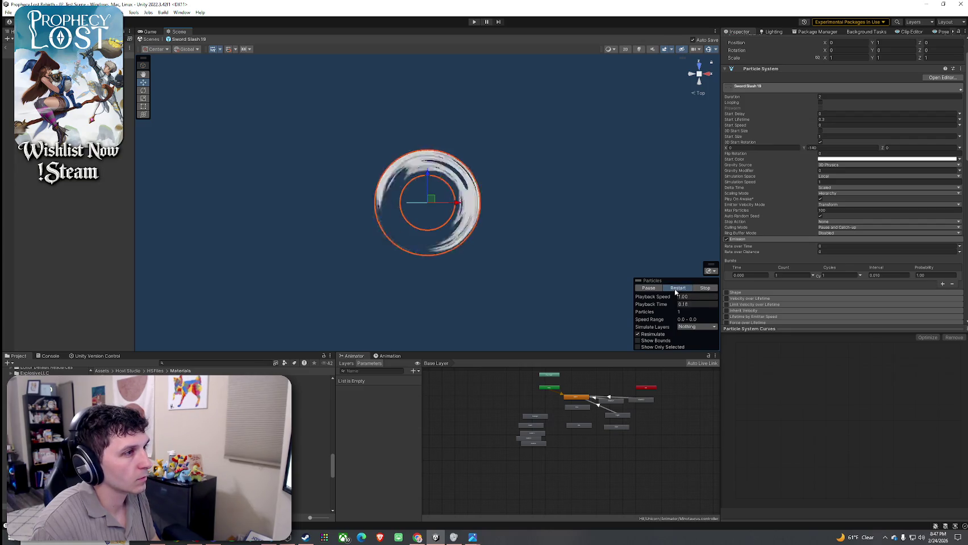
pyautogui.click(676, 289)
pyautogui.click(676, 289)
pyautogui.click(676, 290)
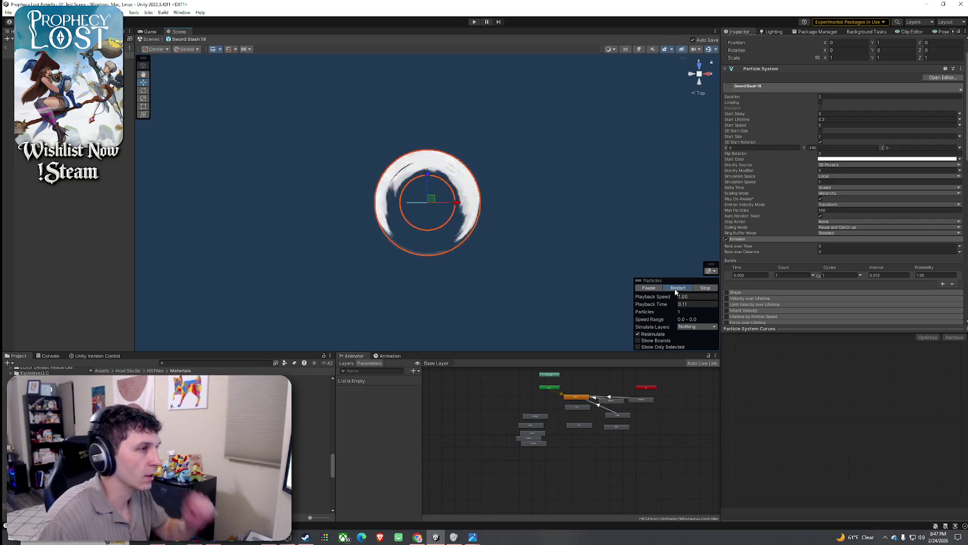
pyautogui.click(676, 290)
pyautogui.click(676, 289)
pyautogui.click(676, 289)
pyautogui.click(676, 289)
pyautogui.click(676, 289)
pyautogui.click(676, 290)
pyautogui.click(676, 289)
pyautogui.click(676, 289)
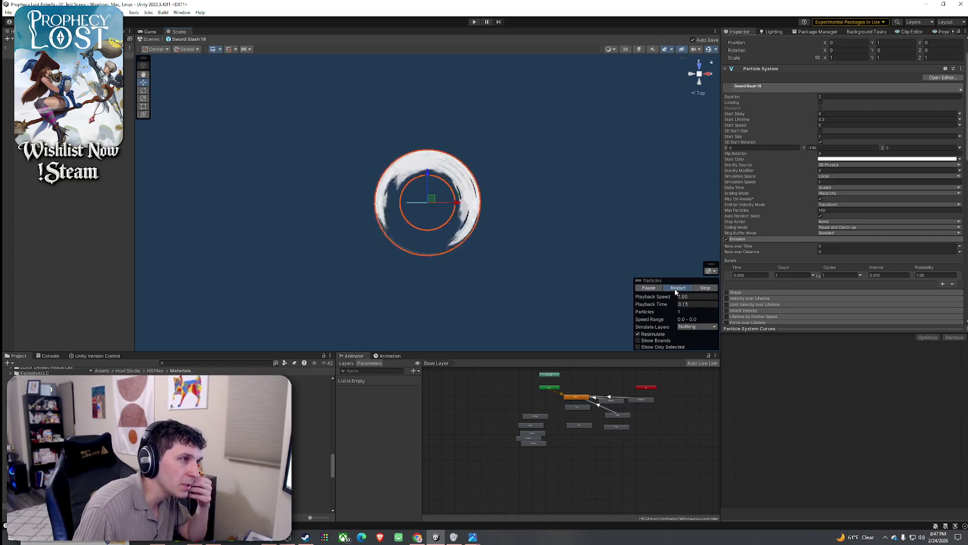
pyautogui.click(676, 289)
pyautogui.click(676, 290)
pyautogui.click(676, 290)
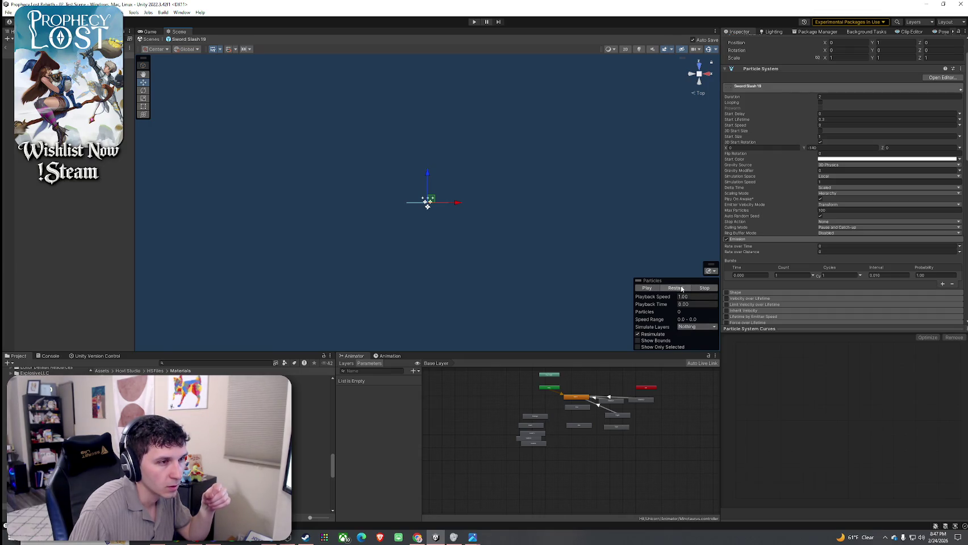
pyautogui.click(651, 297)
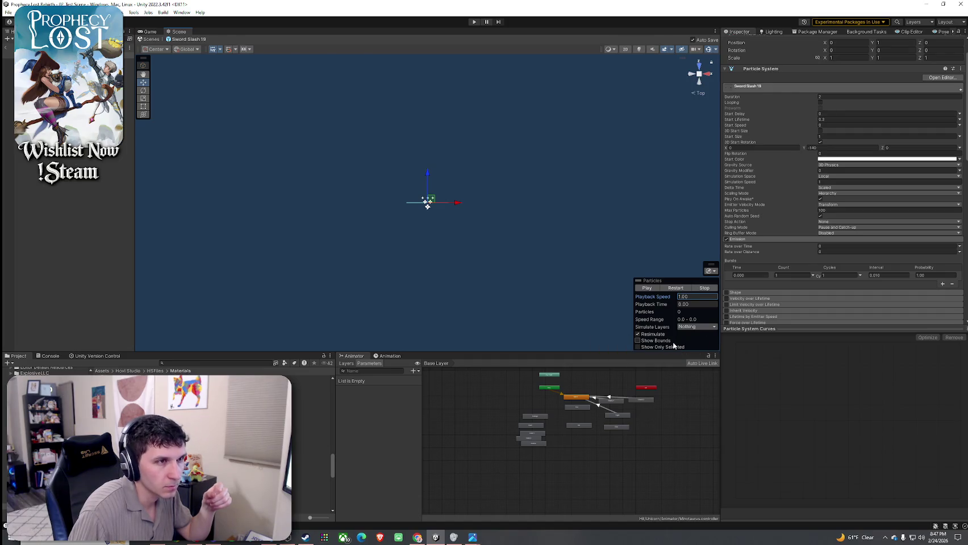
pyautogui.click(820, 103)
pyautogui.click(647, 288)
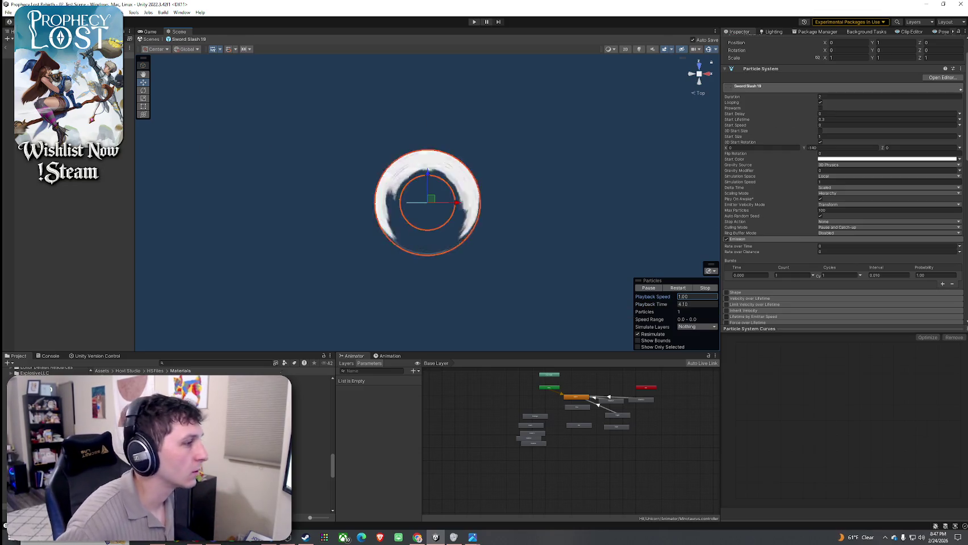
# Try 0.2 tiling Y on the MainTexture and EmissionTex, and preview the slash
pyautogui.click(306, 445)
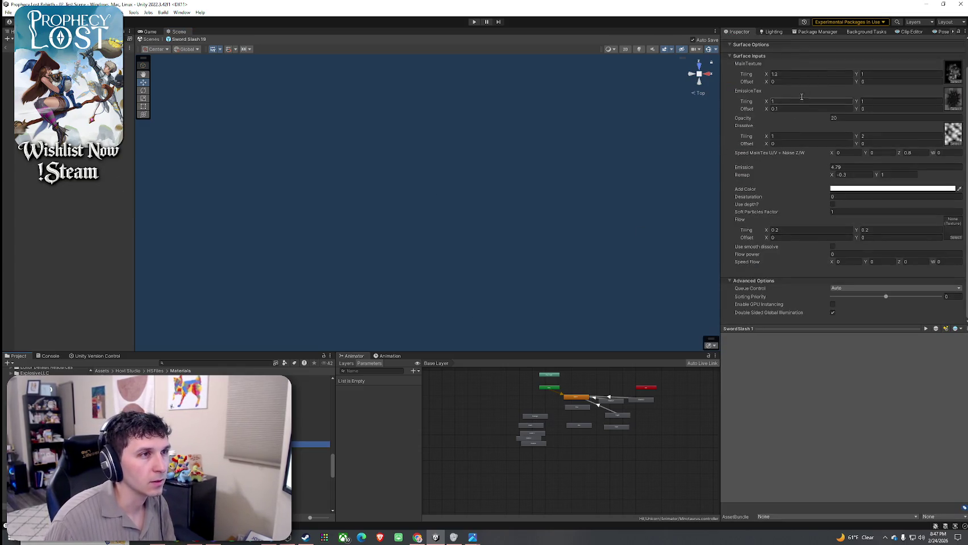
pyautogui.click(849, 74)
pyautogui.press('Tab')
pyautogui.write('0.2')
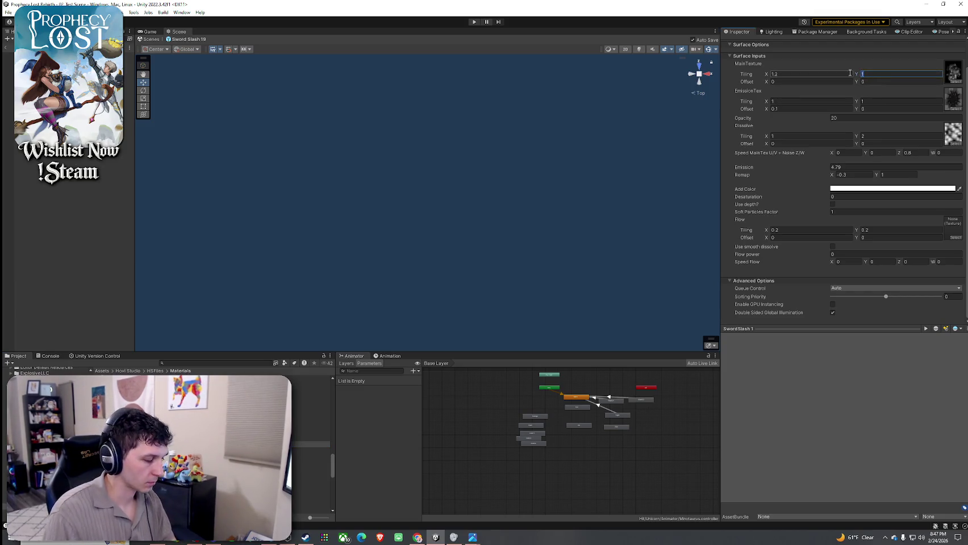
pyautogui.click(921, 101)
pyautogui.write('0.2')
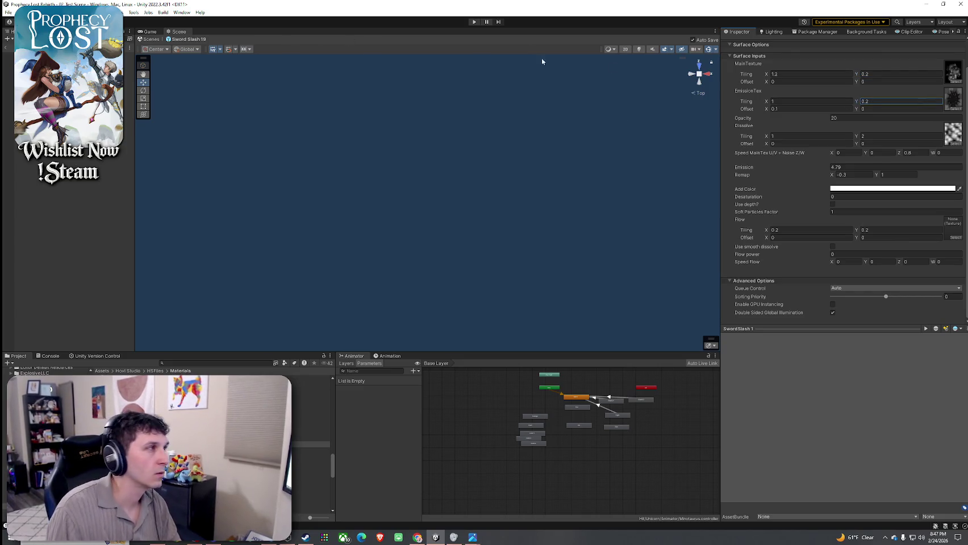
pyautogui.click(676, 289)
pyautogui.click(676, 289)
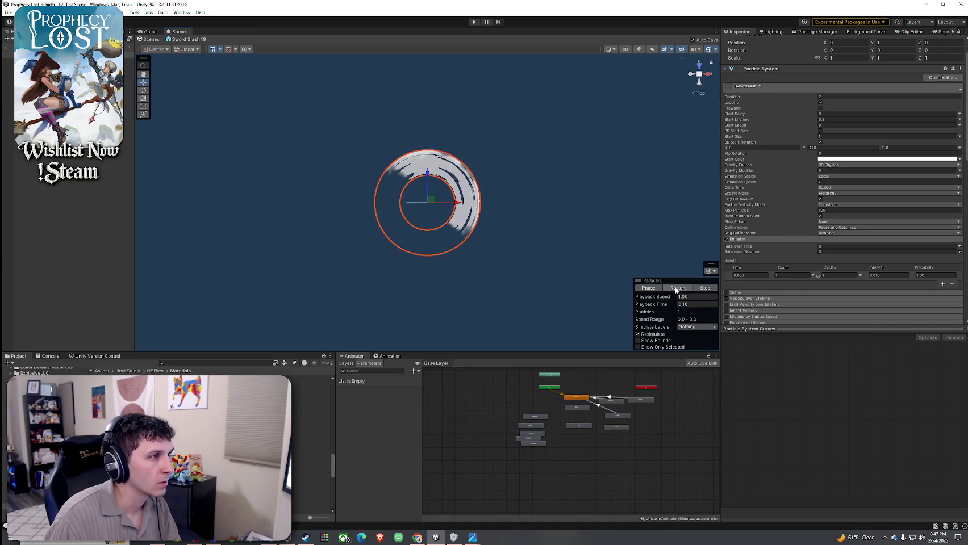
pyautogui.click(676, 288)
pyautogui.click(677, 288)
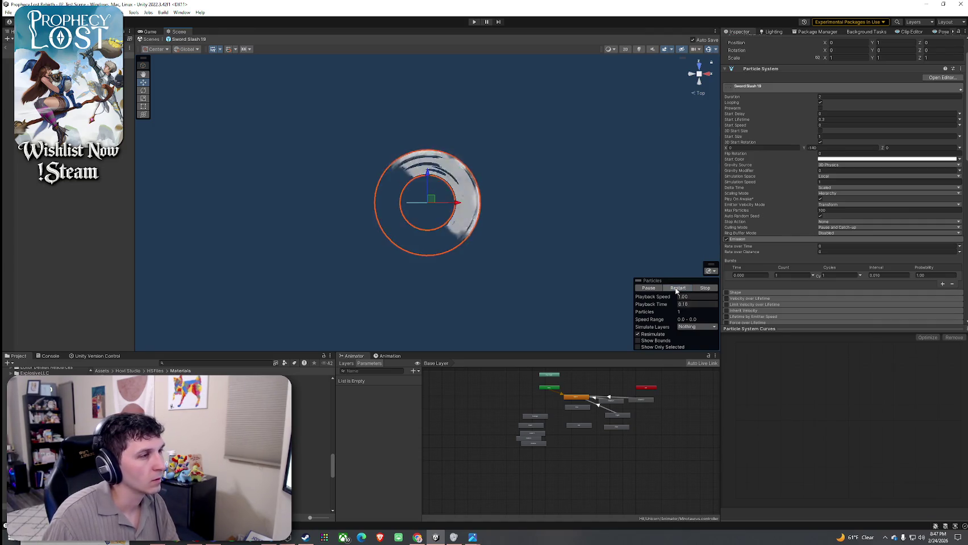
pyautogui.click(676, 288)
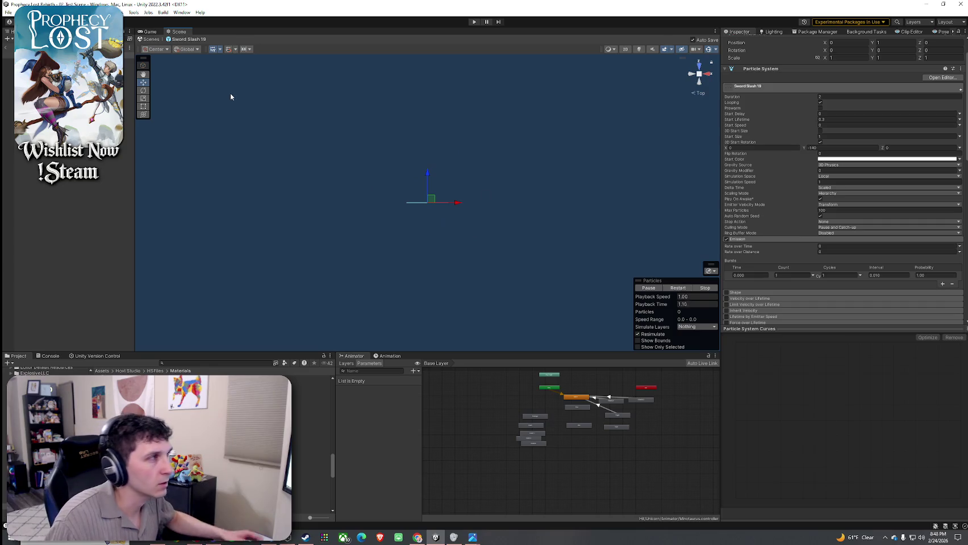
# Undo the 0.2 tiling Y changes on the SwordSlash 1 material
pyautogui.click(311, 444)
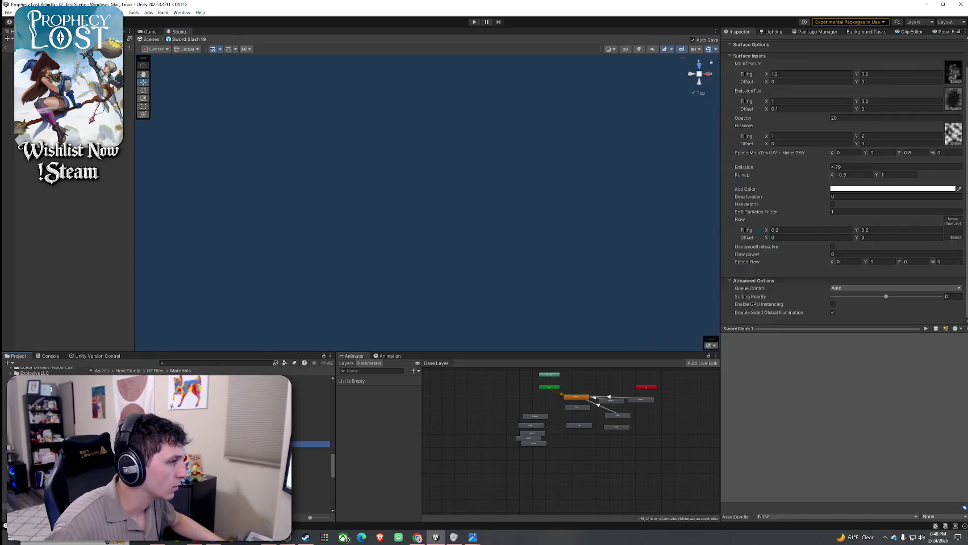
pyautogui.hotkey('ctrl', 'z')
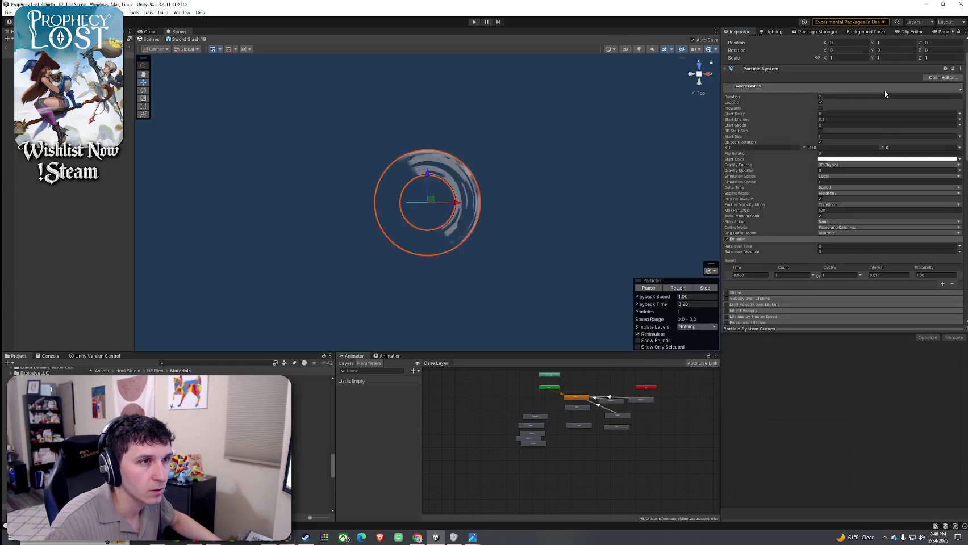
pyautogui.hotkey('ctrl', 'z')
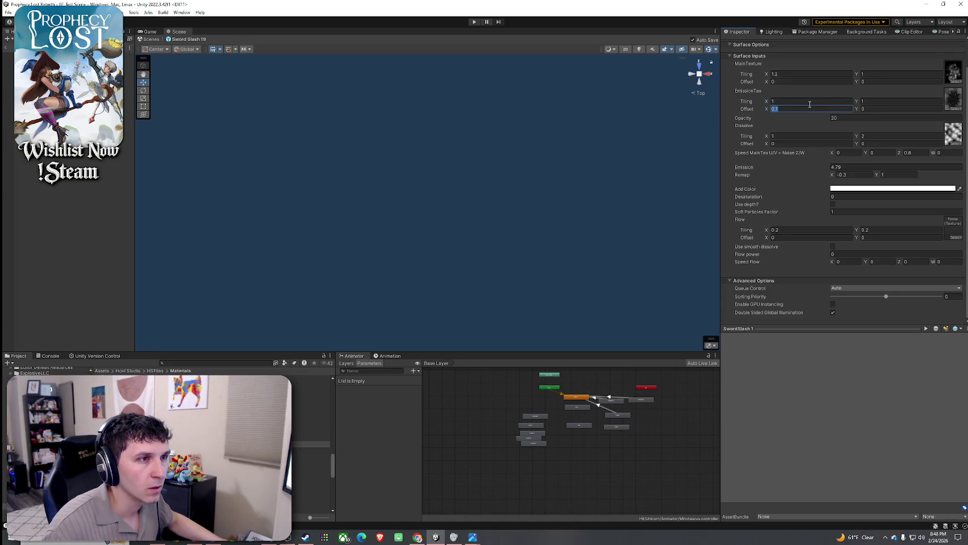
pyautogui.hotkey('ctrl', 'z')
pyautogui.hotkey('ctrl', 'y')
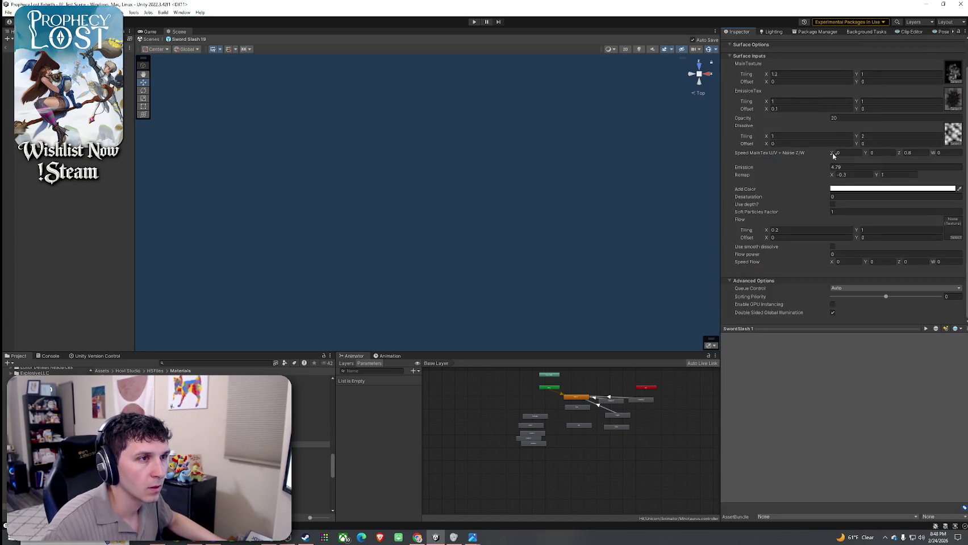
pyautogui.hotkey('ctrl', 'z')
pyautogui.hotkey('ctrl', 'y')
pyautogui.hotkey('ctrl', 'z')
pyautogui.hotkey('ctrl', 'y')
pyautogui.hotkey('ctrl', 'z')
pyautogui.hotkey('ctrl', 'z')
pyautogui.hotkey('ctrl', 'z')
pyautogui.hotkey('ctrl', 'z')
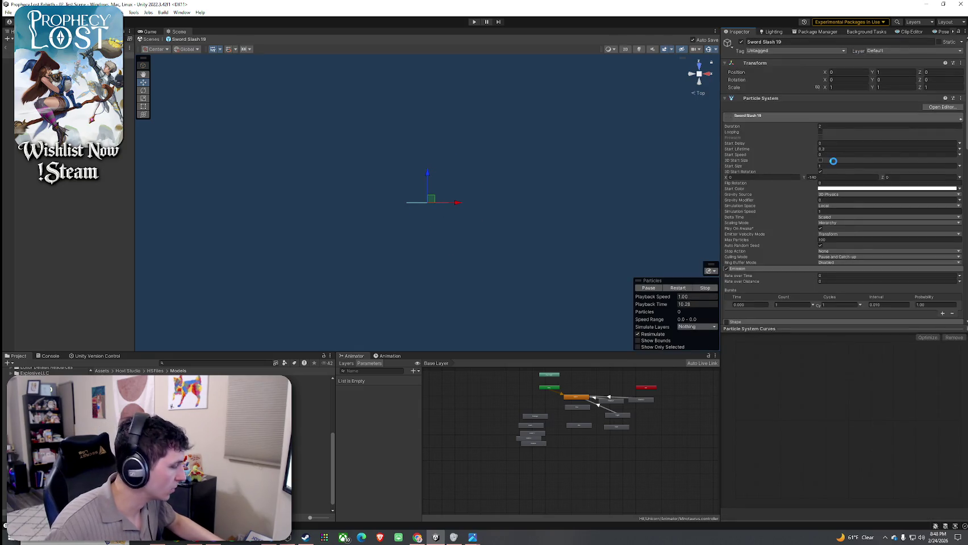
pyautogui.hotkey('ctrl', 'z')
pyautogui.hotkey('ctrl', 'z')
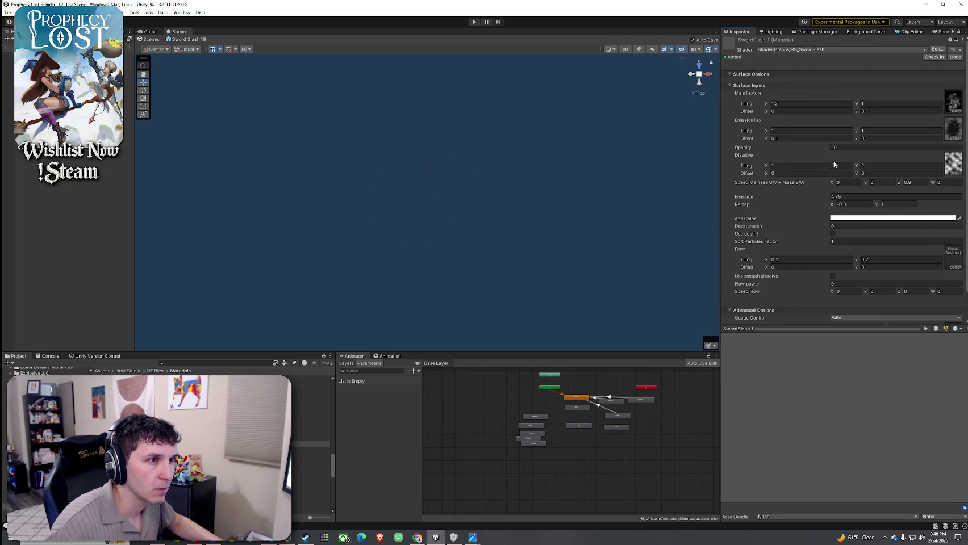
pyautogui.hotkey('ctrl', 'z')
pyautogui.hotkey('ctrl', 'z')
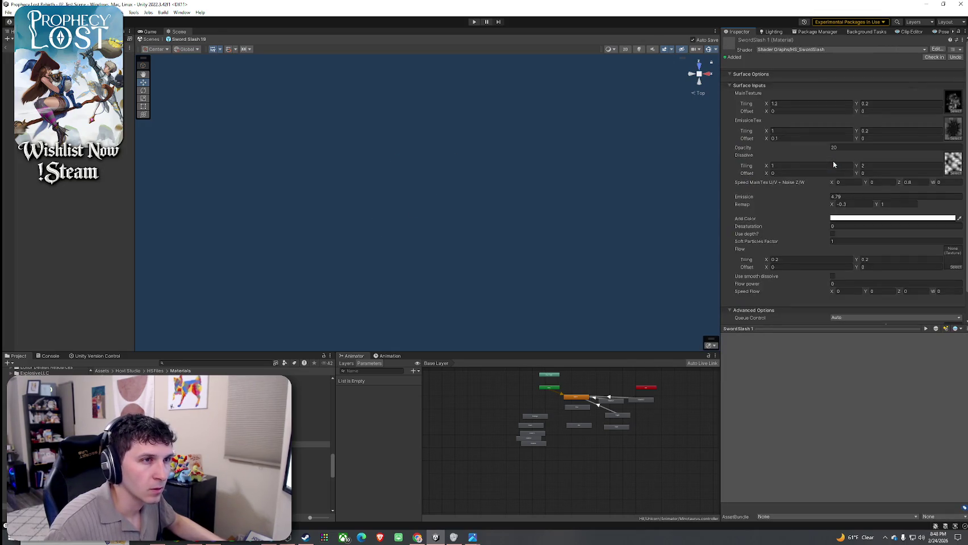
# Set EmissionTex and MainTexture tiling Y back to 1 and replay the slash ring
pyautogui.click(883, 130)
pyautogui.write('1')
pyautogui.click(864, 103)
pyautogui.write('1')
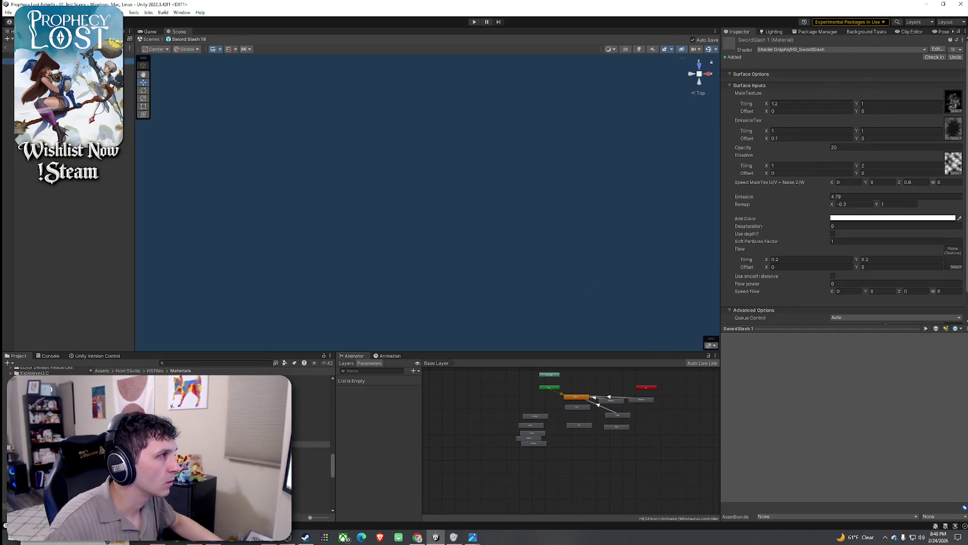
pyautogui.hotkey('ctrl', 'z')
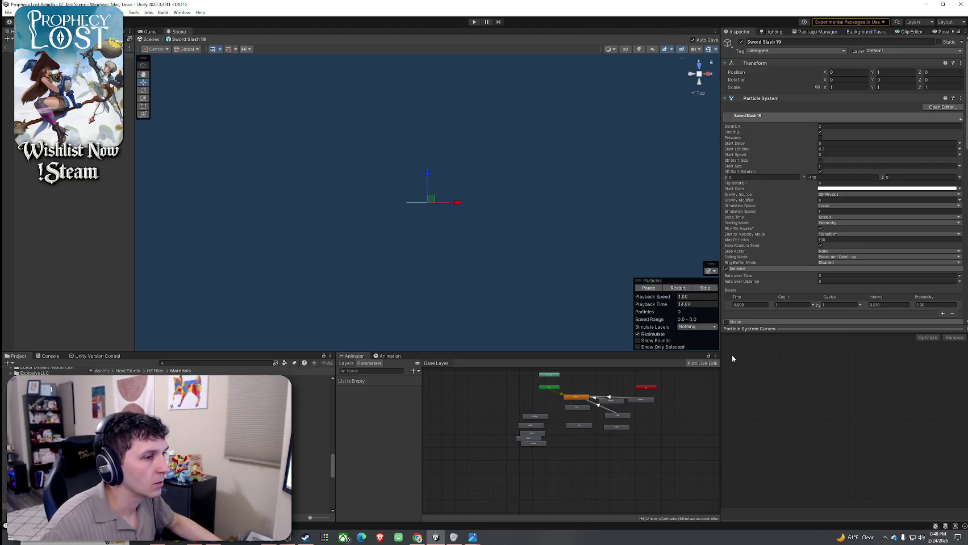
pyautogui.click(679, 288)
pyautogui.click(683, 292)
pyautogui.click(680, 289)
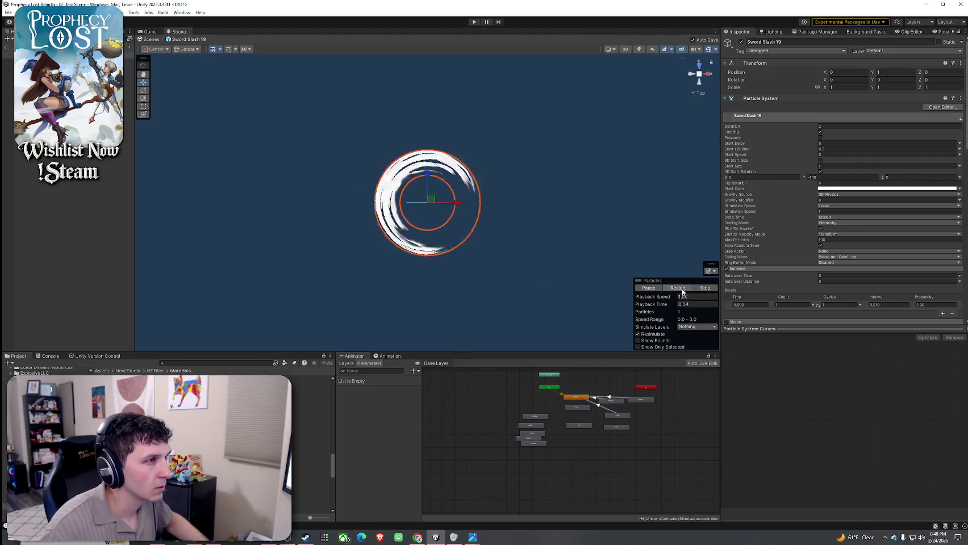
pyautogui.click(679, 289)
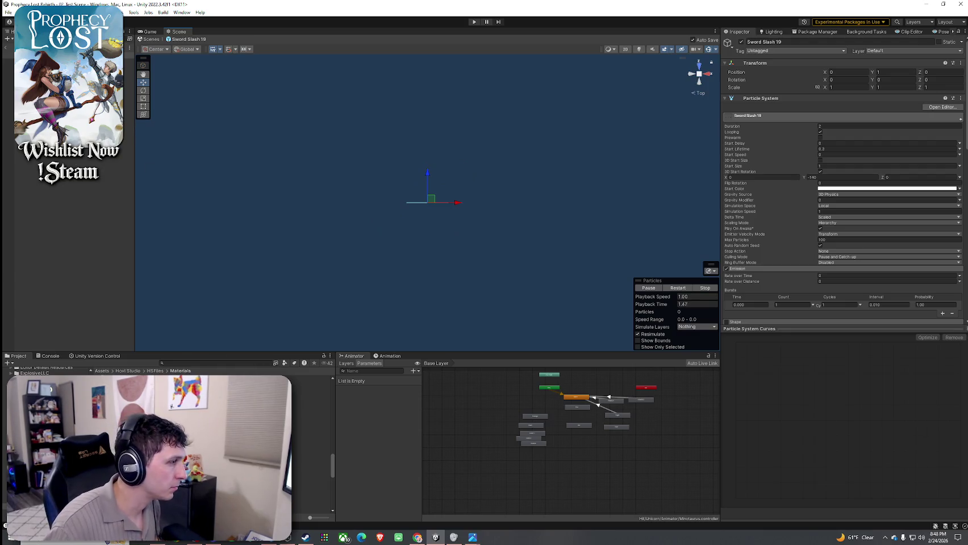
# Set the EmissionTex tiling X to 2 and return to Sword Slash 19
pyautogui.click(307, 445)
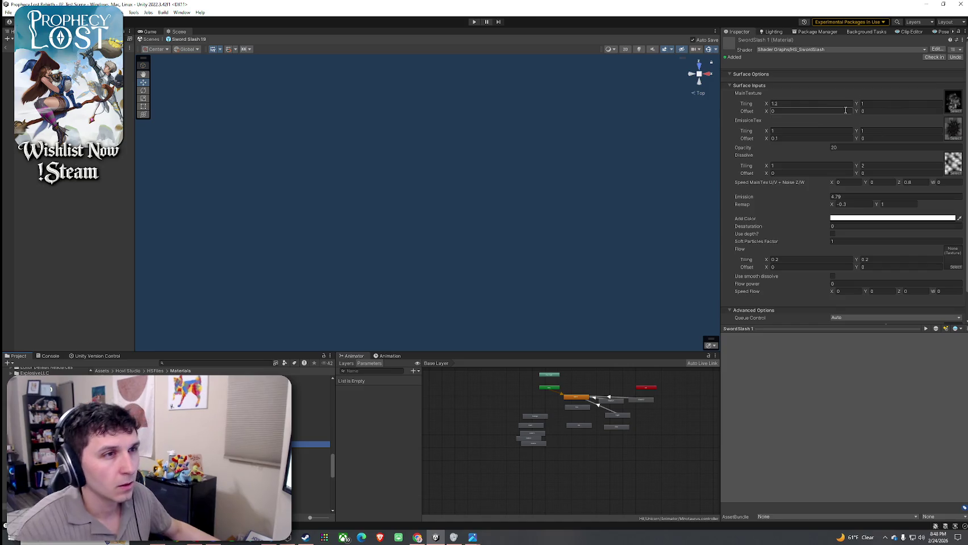
pyautogui.click(814, 104)
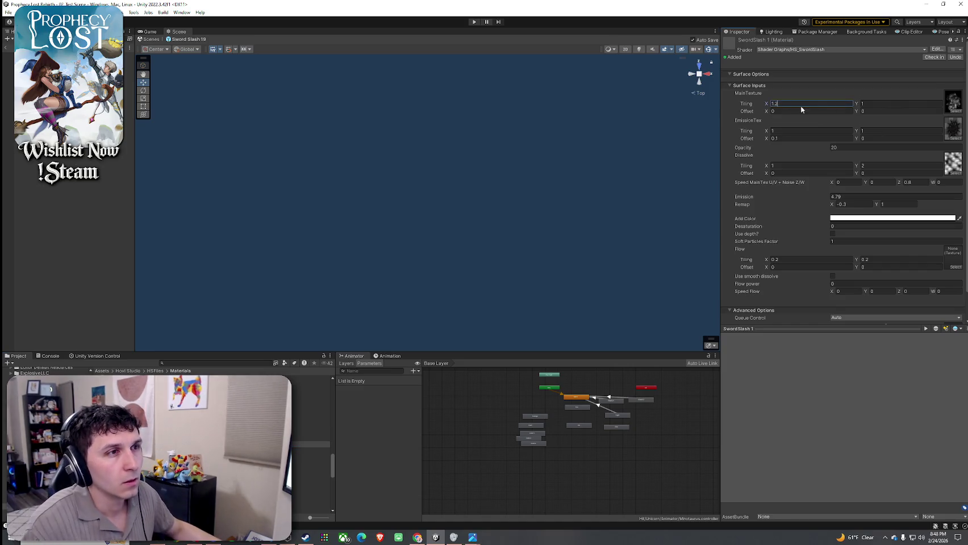
pyautogui.write('2')
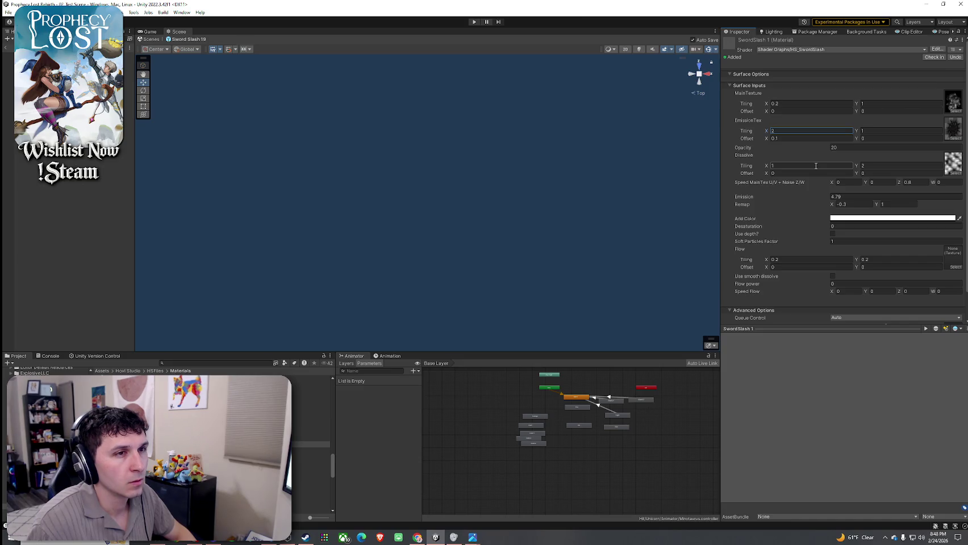
pyautogui.click(128, 100)
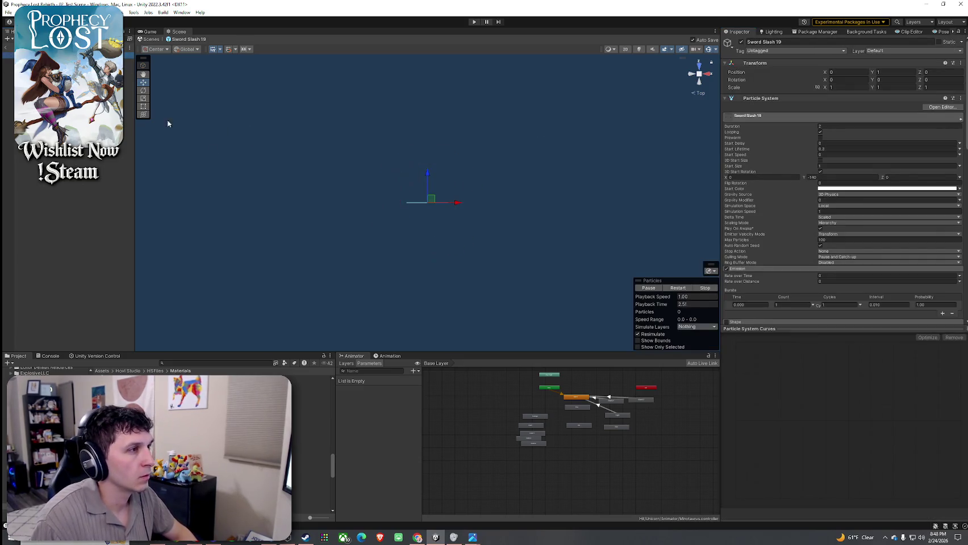
# Replay the Sword Slash 19 slash ring from the start several times
pyautogui.click(674, 289)
pyautogui.click(674, 289)
pyautogui.click(674, 288)
pyautogui.click(674, 289)
pyautogui.click(674, 289)
pyautogui.click(674, 288)
pyautogui.click(674, 289)
pyautogui.click(674, 288)
pyautogui.click(674, 289)
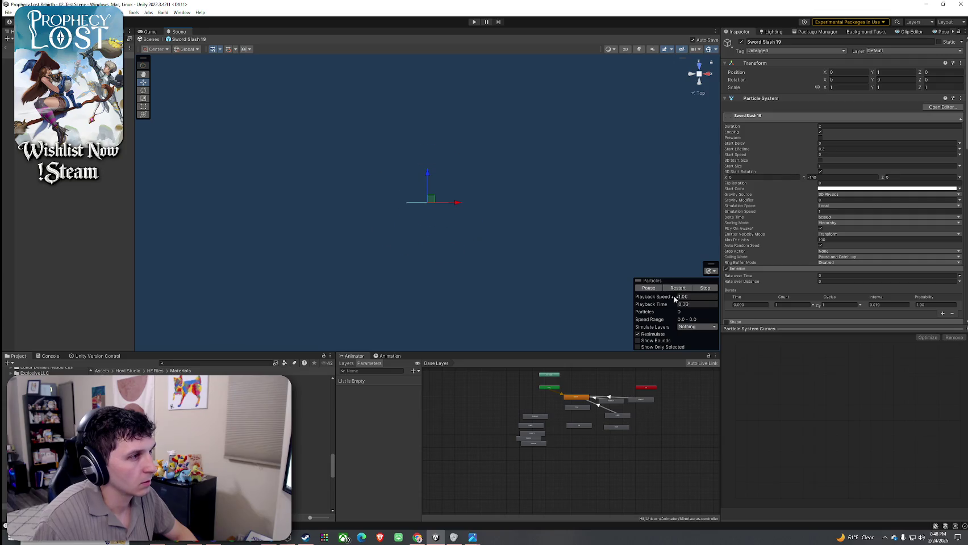
# Check the SwordSlash 1 material, then replay the Sword Slash 19 ring several more times
pyautogui.click(311, 444)
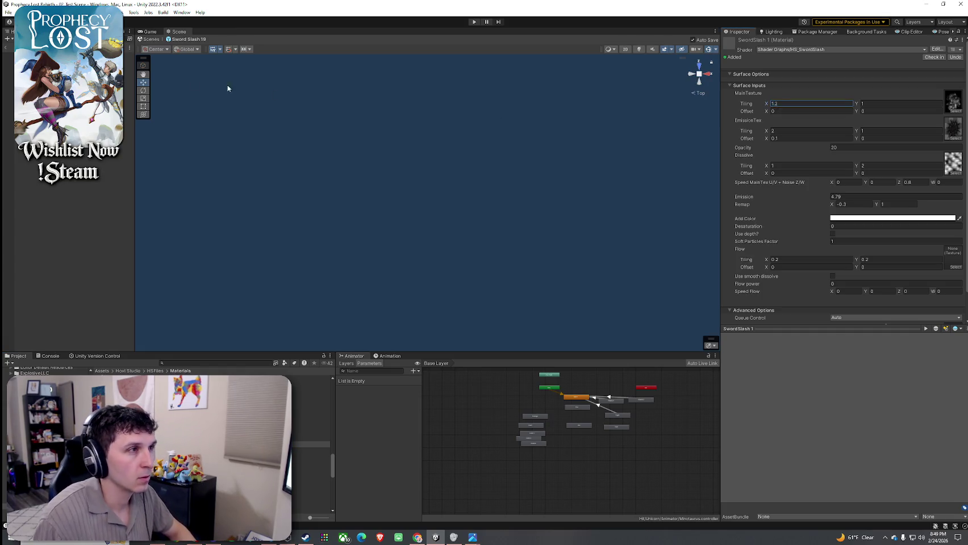
pyautogui.click(57, 83)
pyautogui.click(682, 288)
pyautogui.click(683, 288)
pyautogui.click(682, 289)
pyautogui.click(682, 288)
pyautogui.click(683, 289)
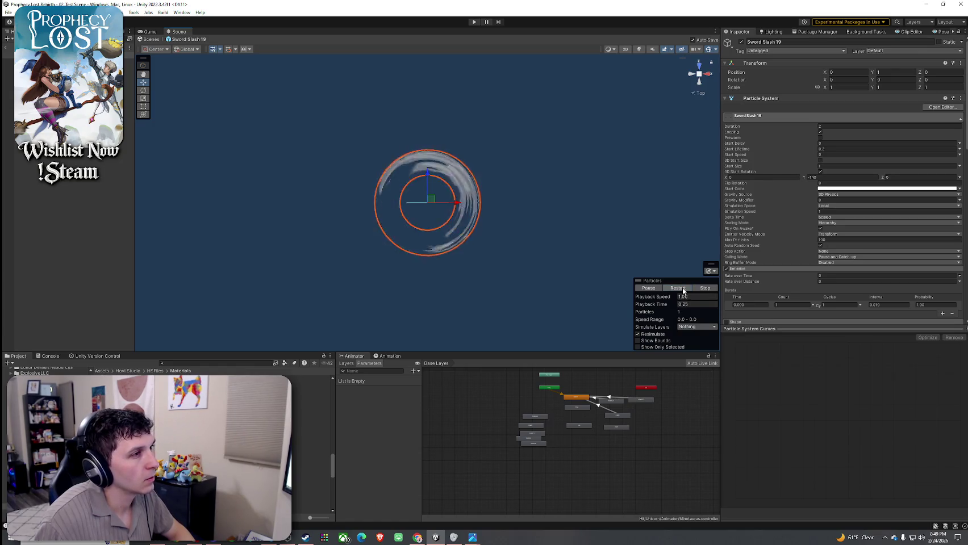
pyautogui.click(682, 289)
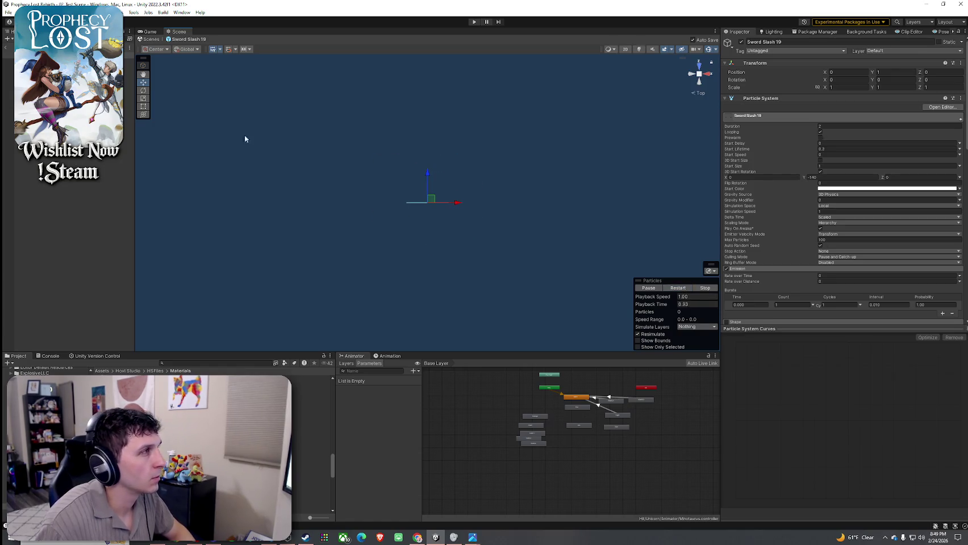
# Reopen the SwordSlash 1 material and set main and emission texture tiling X to 0.1
pyautogui.click(309, 445)
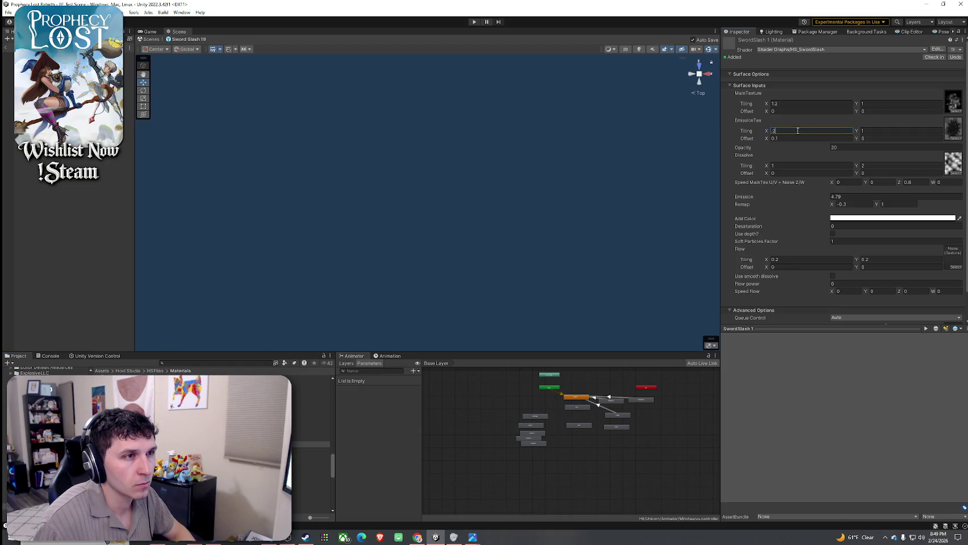
pyautogui.hotkey('ctrl', 'z')
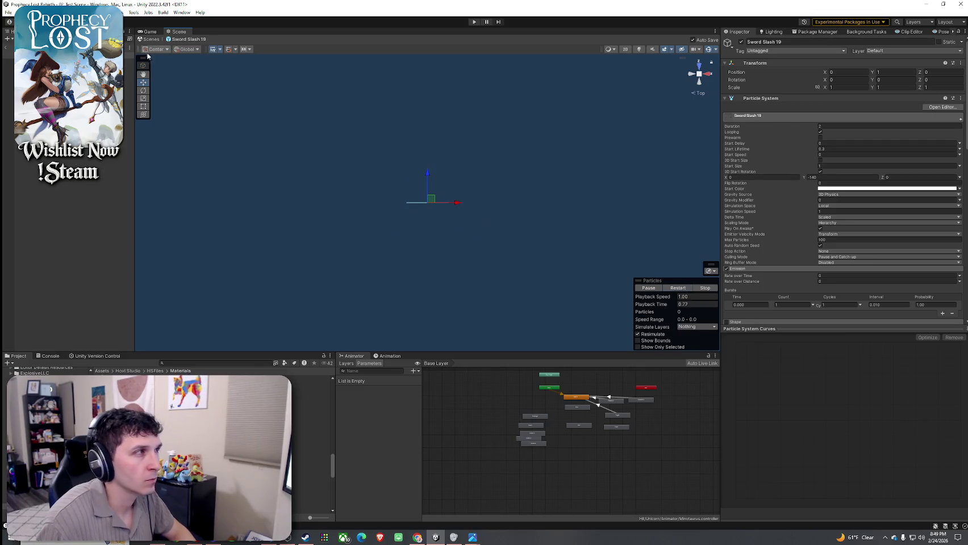
pyautogui.hotkey('ctrl', 'y')
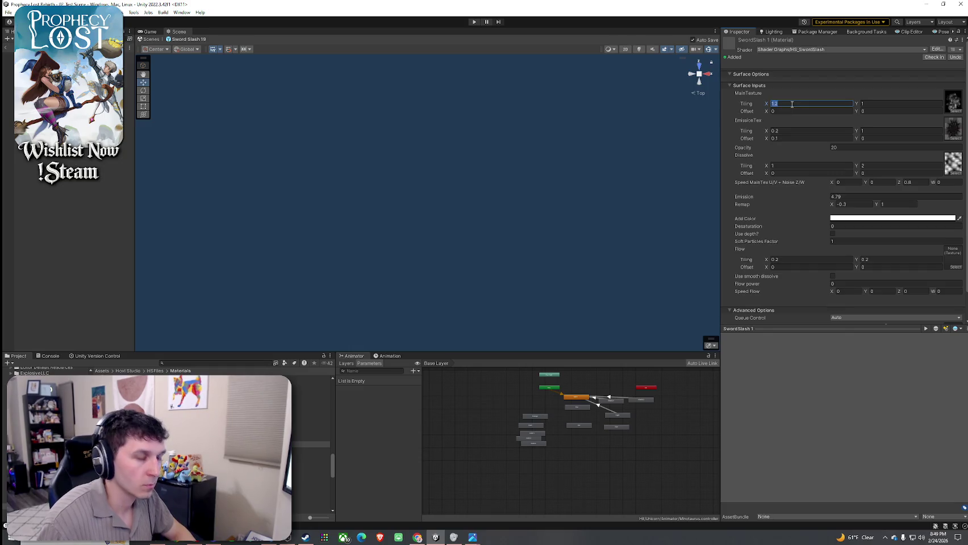
pyautogui.hotkey('ctrl', 'z')
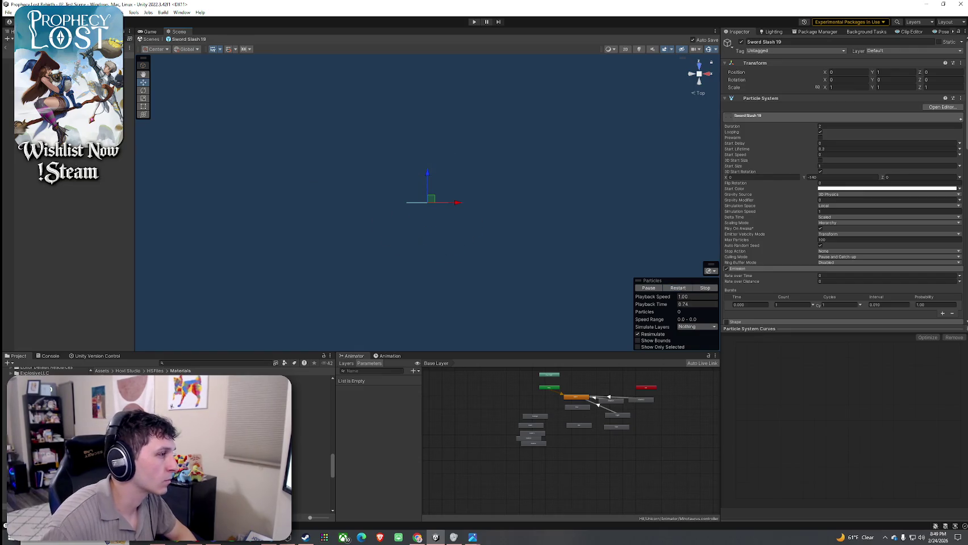
pyautogui.hotkey('ctrl', 'y')
pyautogui.click(793, 104)
pyautogui.write('0.1')
pyautogui.press('Return')
pyautogui.click(782, 132)
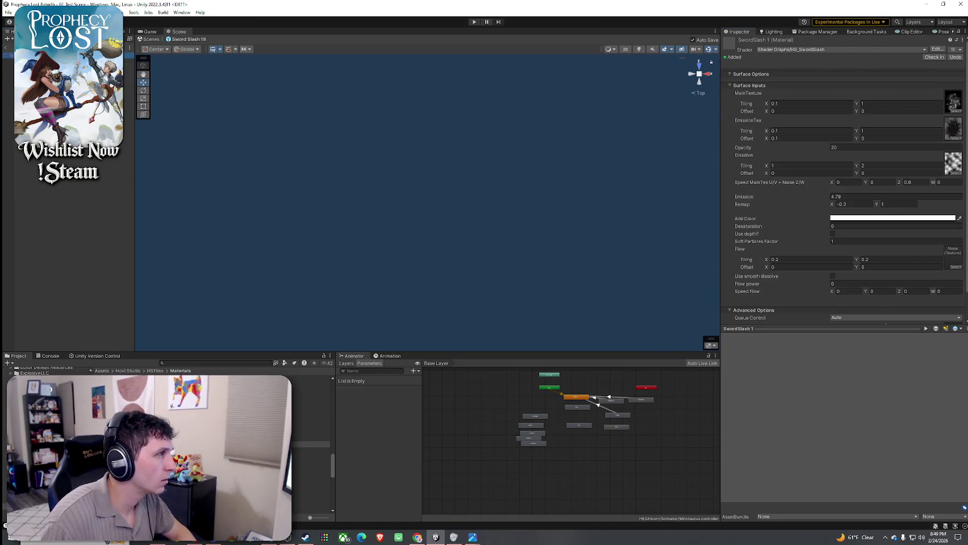
# Select Sword Slash 19 and replay it to preview the retiled slash
pyautogui.click(427, 200)
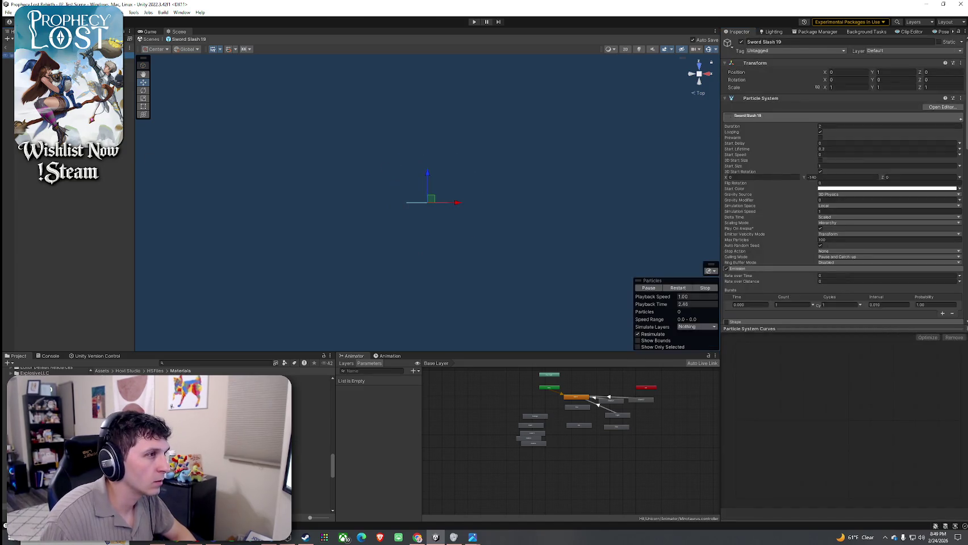
pyautogui.click(674, 289)
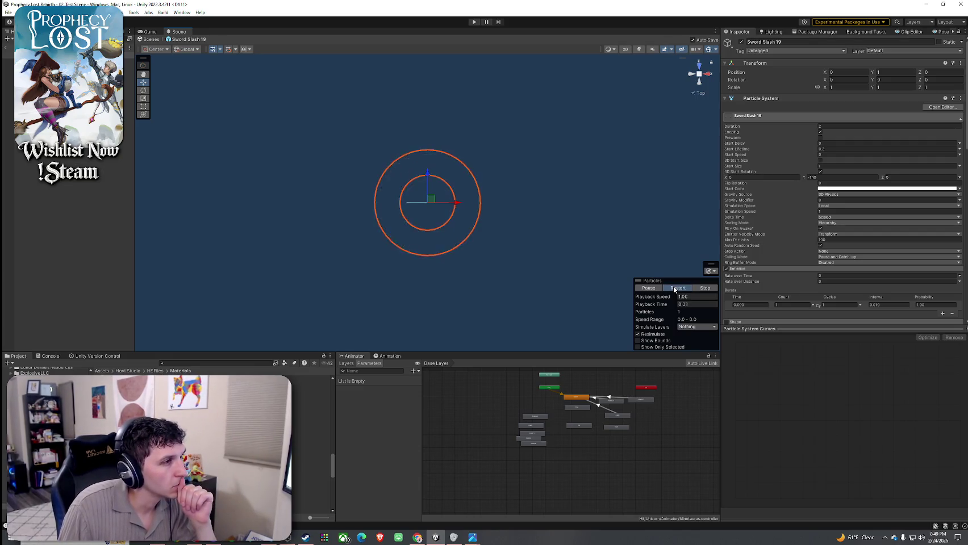
pyautogui.click(674, 289)
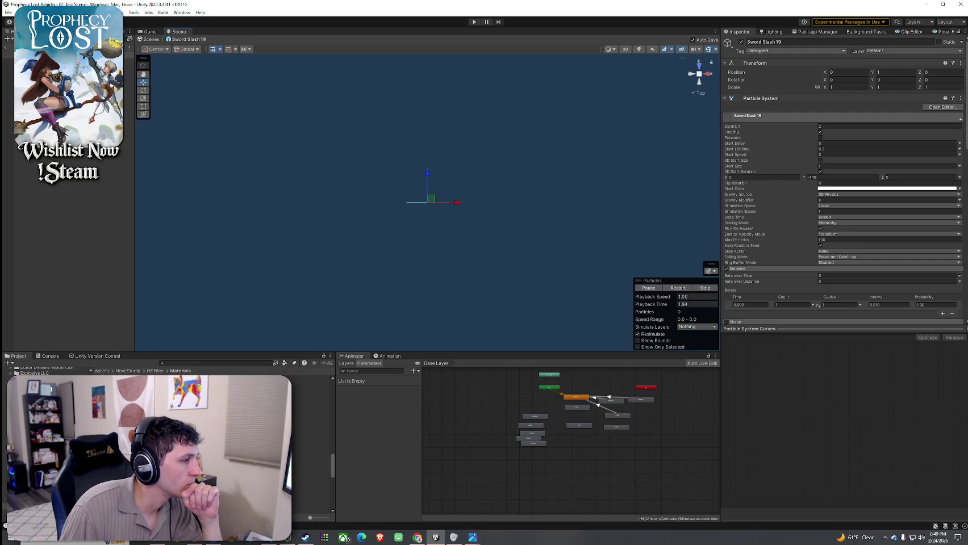
pyautogui.click(312, 445)
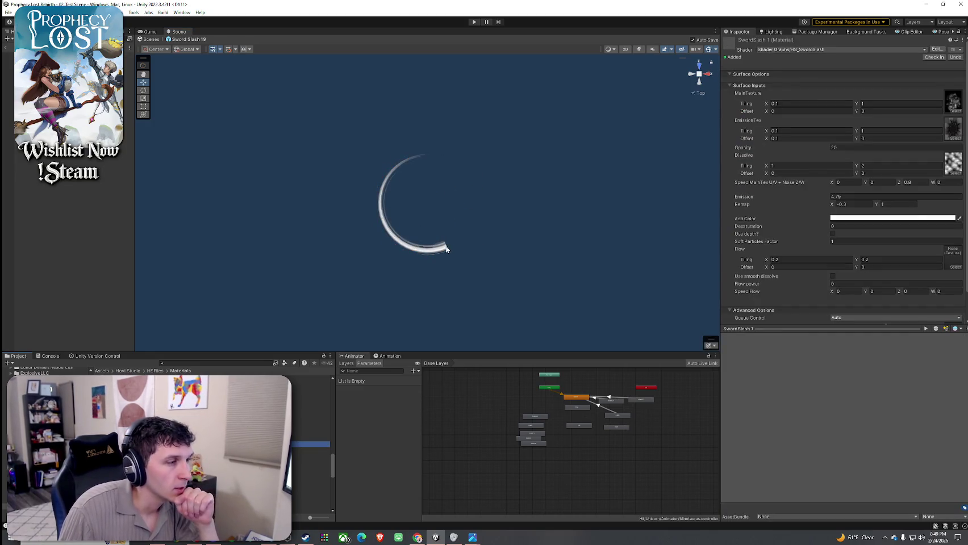
# Try several main and emission tiling X values, settling main tiling X at 1.2
pyautogui.click(772, 104)
pyautogui.write('0.34')
pyautogui.moveTo(772, 105); pyautogui.dragTo(778, 132)
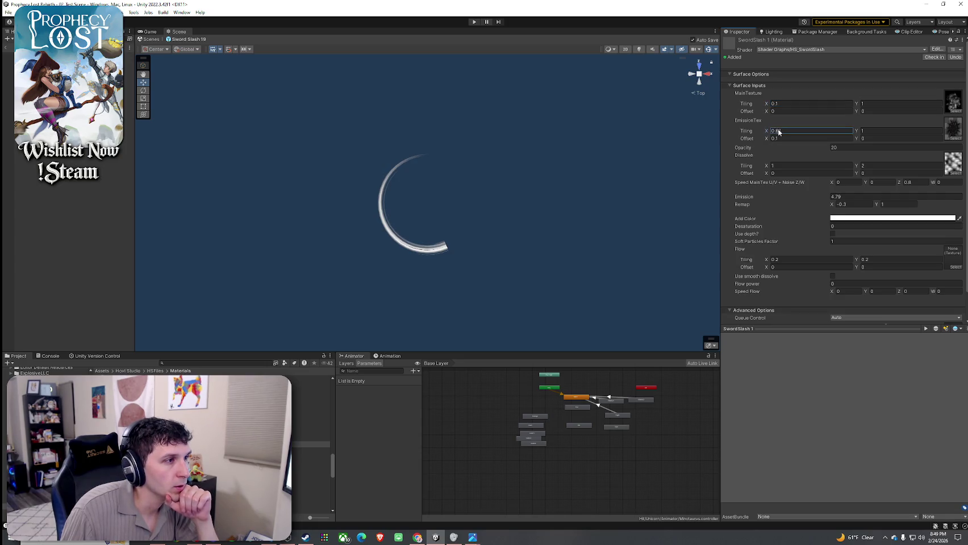
pyautogui.moveTo(871, 150); pyautogui.dragTo(639, 137)
pyautogui.hotkey('ctrl', 'z')
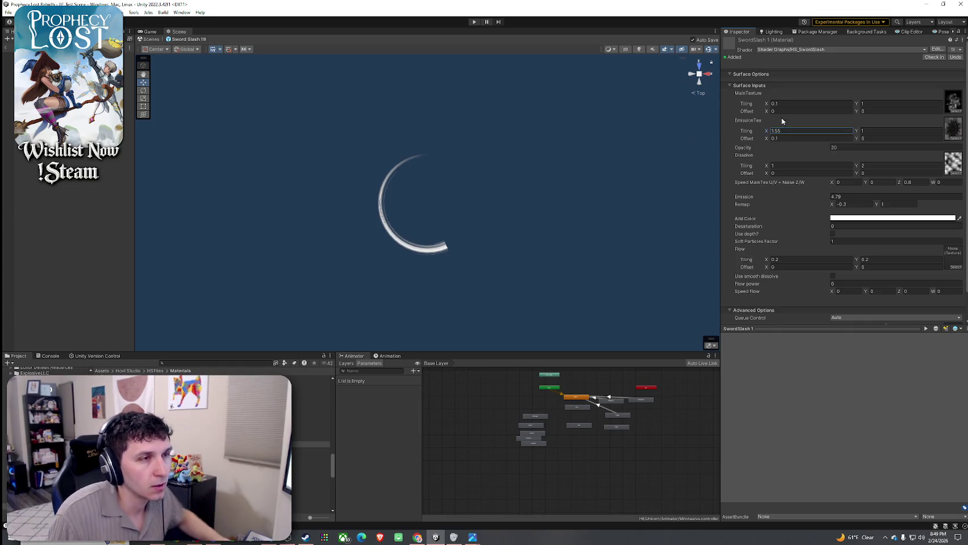
pyautogui.moveTo(767, 105)
pyautogui.mouseDown()
pyautogui.moveTo(792, 106)
pyautogui.moveTo(774, 109)
pyautogui.mouseUp()
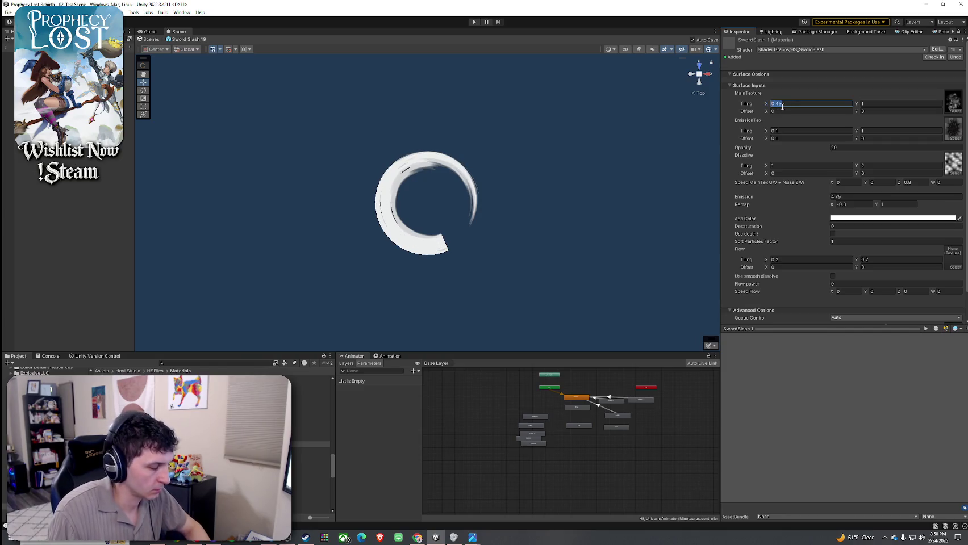
pyautogui.press('BackSpace')
pyautogui.press('BackSpace')
pyautogui.press('BackSpace')
pyautogui.write('1.2')
pyautogui.write('1')
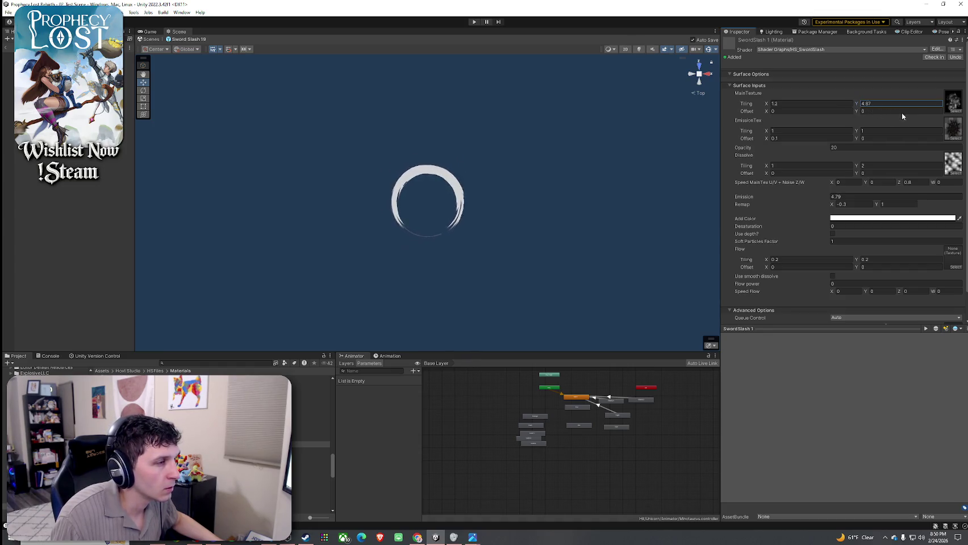
# Set main tiling Y to 1, test emission and Remap, and lower Soft Particles Factor
pyautogui.moveTo(881, 116); pyautogui.dragTo(836, 116)
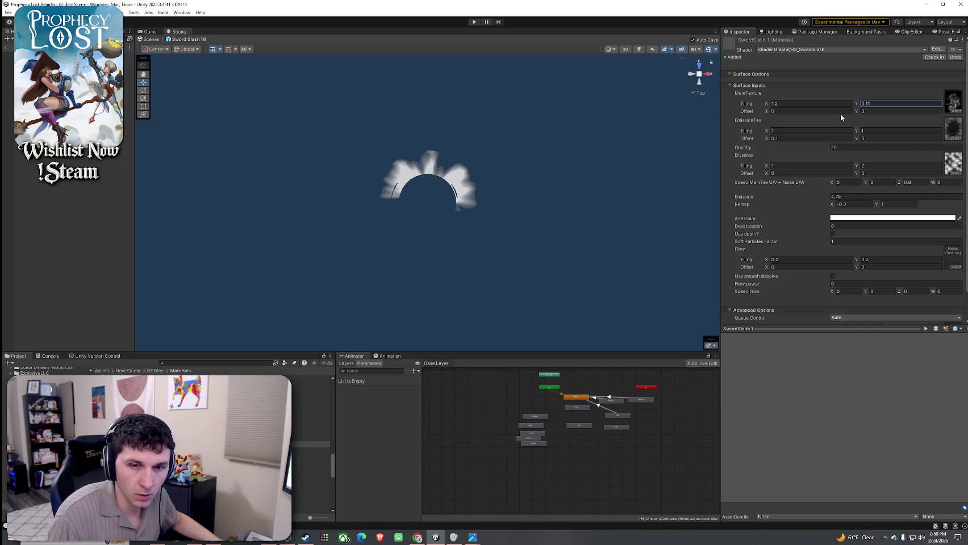
pyautogui.moveTo(843, 117); pyautogui.dragTo(851, 117)
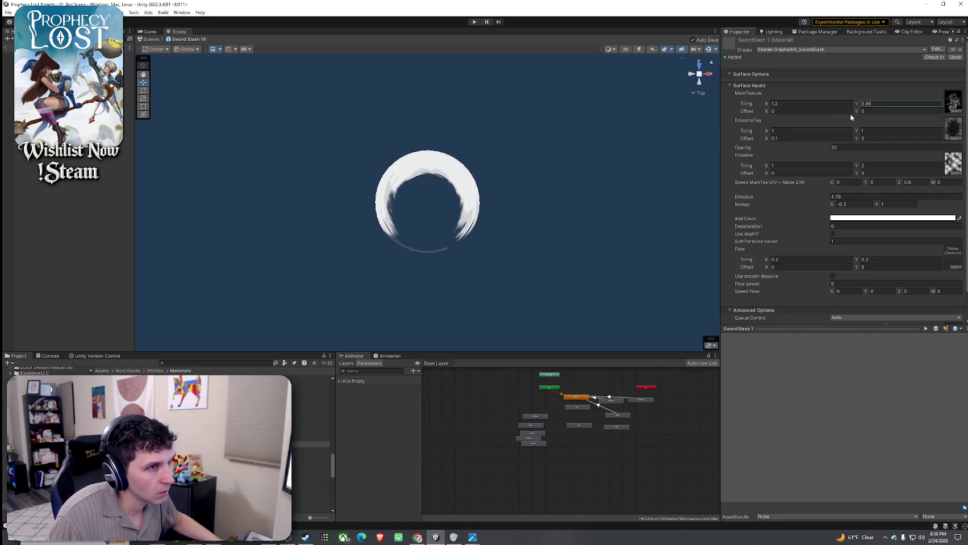
pyautogui.write('1')
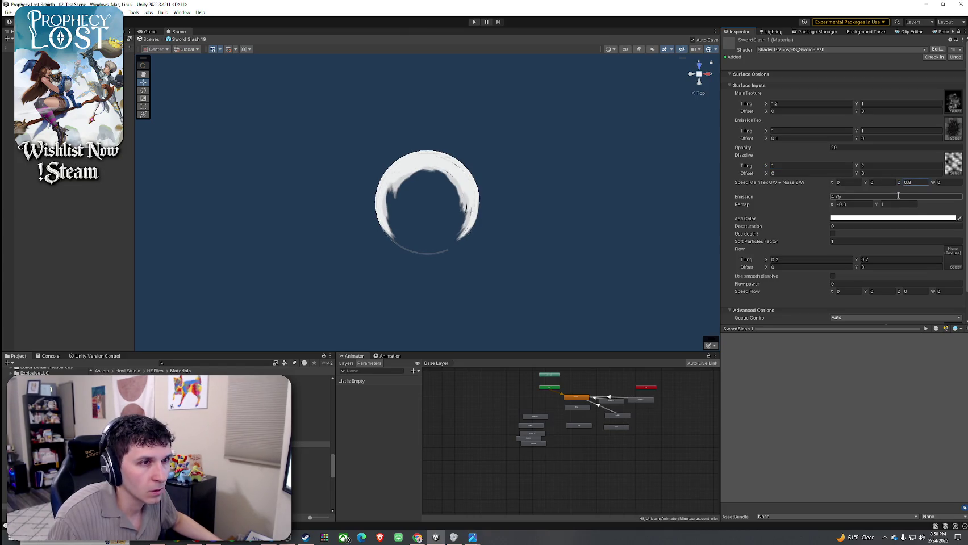
pyautogui.moveTo(827, 197)
pyautogui.mouseDown()
pyautogui.moveTo(773, 199)
pyautogui.moveTo(827, 209)
pyautogui.mouseUp()
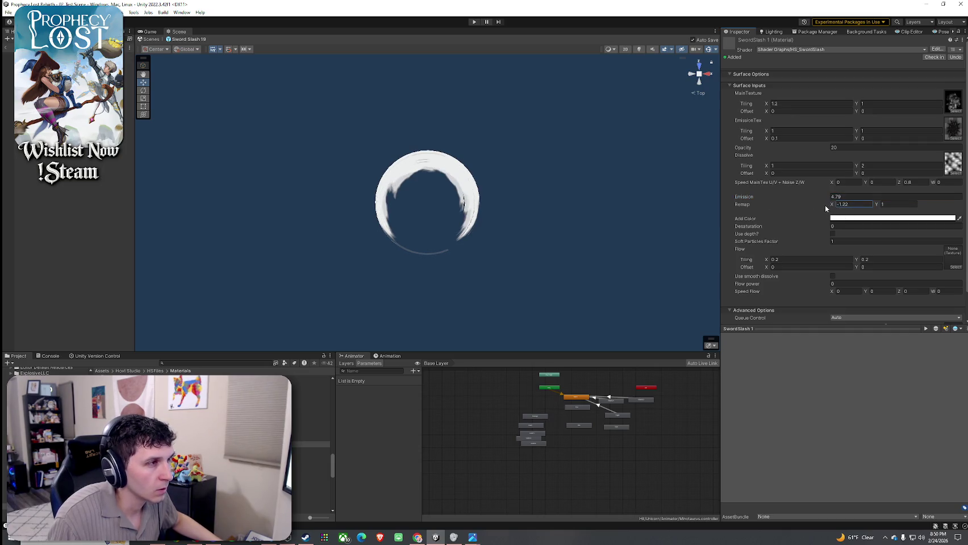
pyautogui.hotkey('ctrl', 'z')
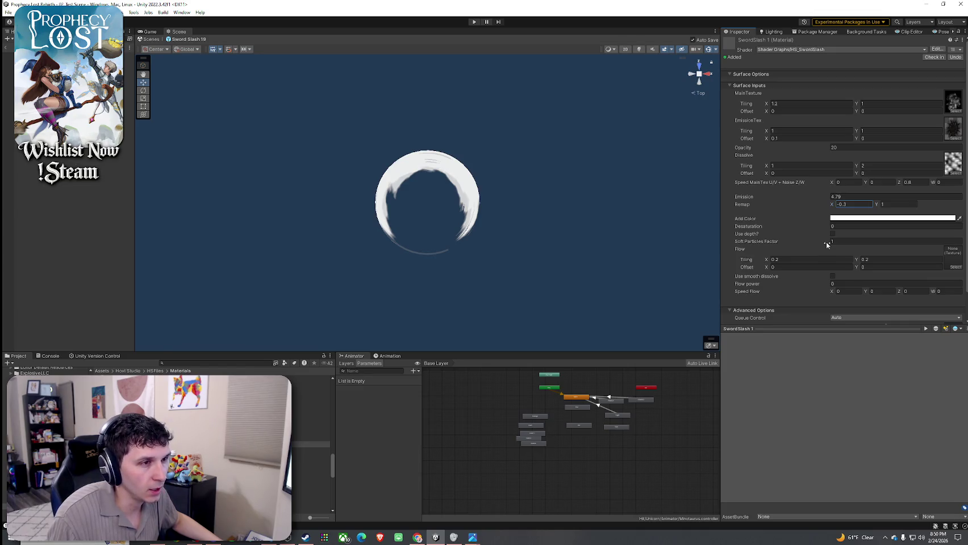
pyautogui.moveTo(823, 246)
pyautogui.mouseDown()
pyautogui.moveTo(810, 246)
pyautogui.moveTo(835, 250)
pyautogui.mouseUp()
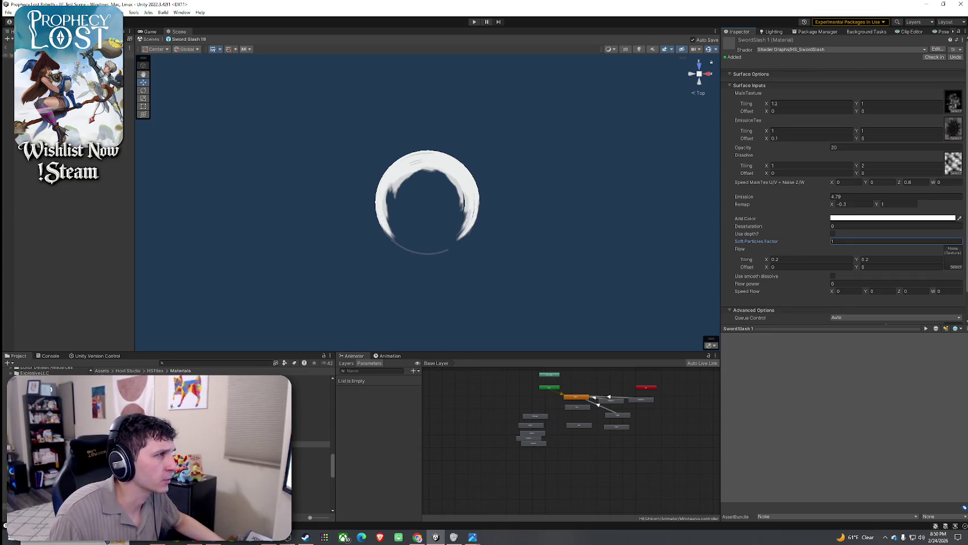
# Locate the renderer's slash mesh and preview the Slash 2 model
pyautogui.click(412, 165)
pyautogui.scroll(-10, 773, 233)
pyautogui.scroll(-5, 773, 236)
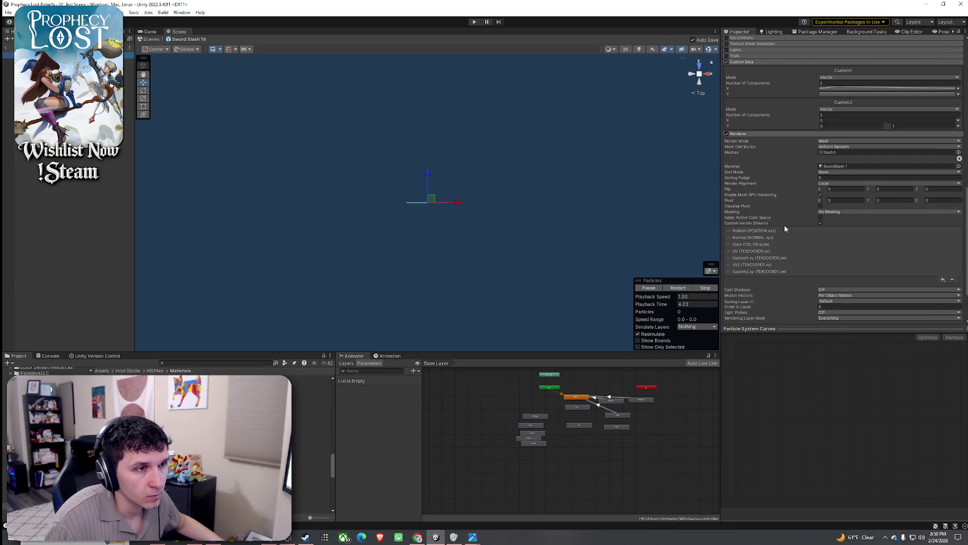
pyautogui.click(837, 152)
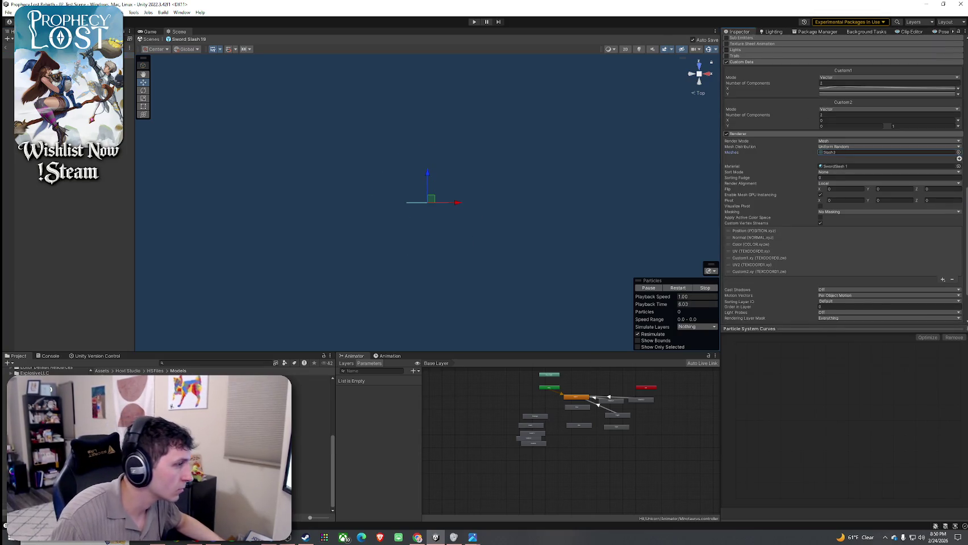
pyautogui.click(306, 432)
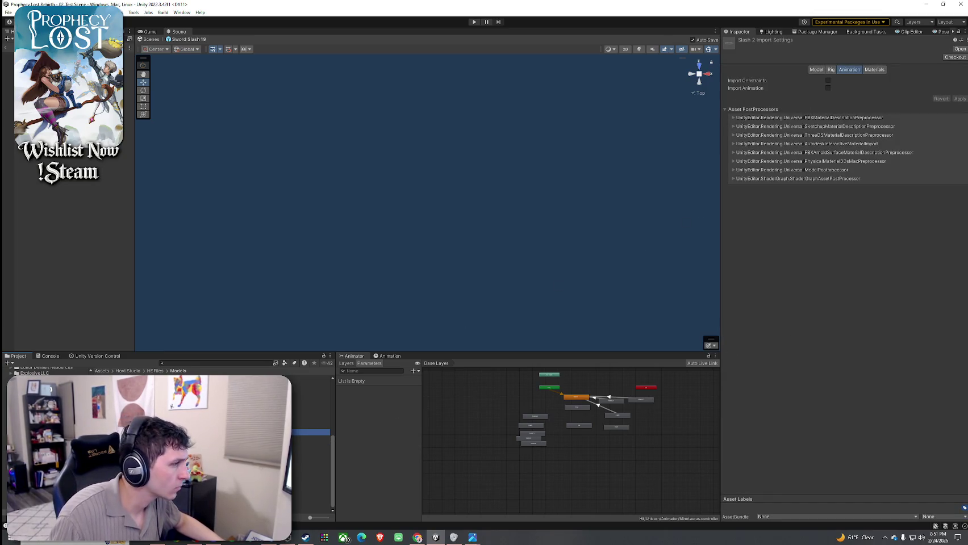
pyautogui.click(307, 444)
pyautogui.moveTo(840, 432); pyautogui.dragTo(795, 452)
# Browse the Slash 3, Stone 1, Wind Path 1 and Twist mesh previews
pyautogui.click(310, 457)
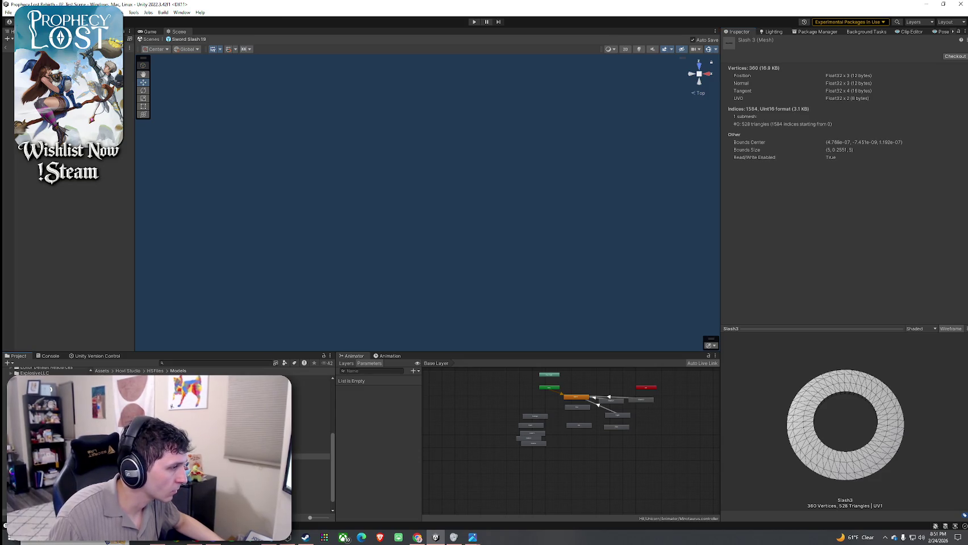
pyautogui.press('Down')
pyautogui.press('Down')
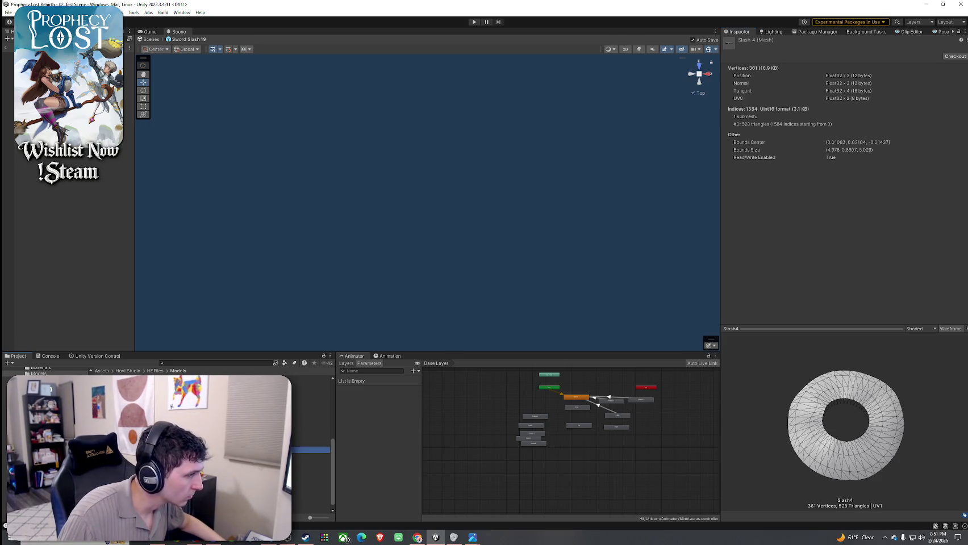
pyautogui.press('Down')
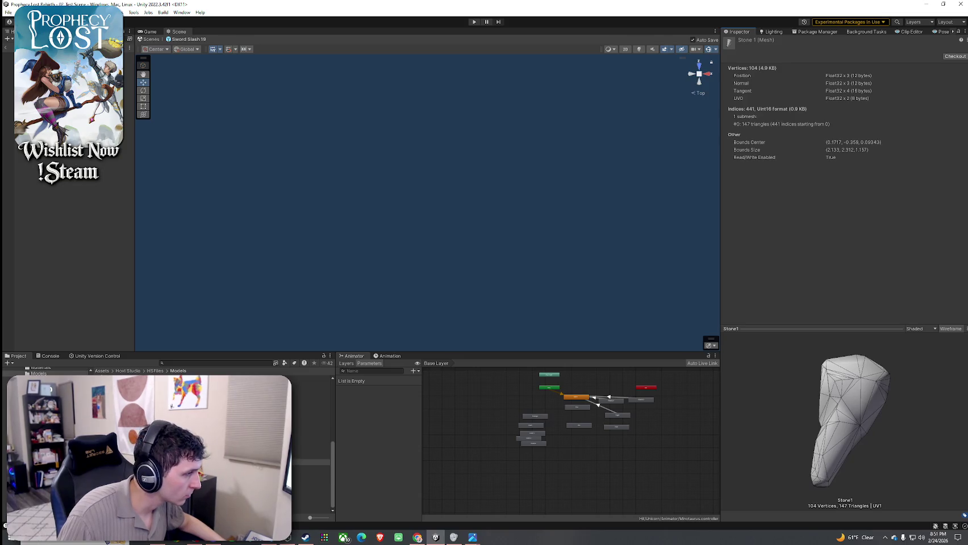
pyautogui.press('Down')
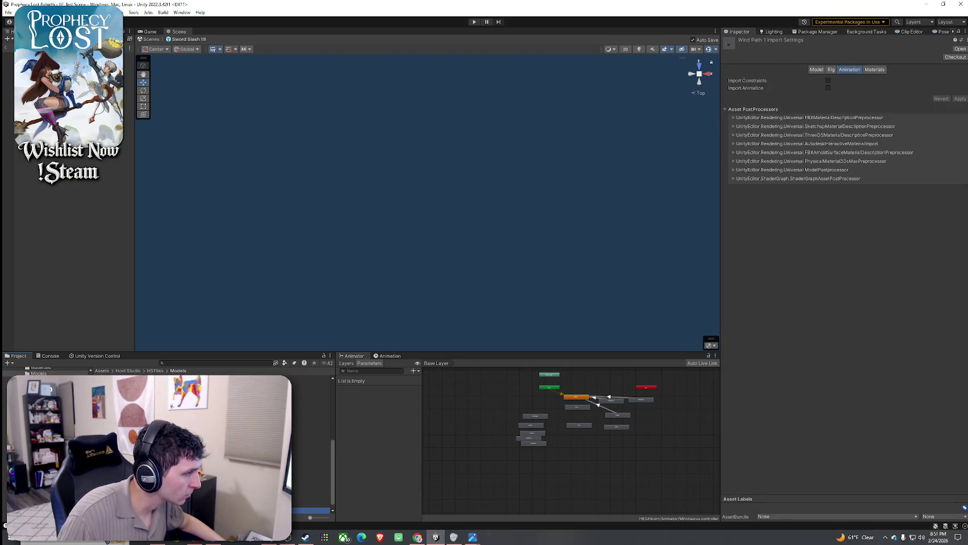
pyautogui.press('Down')
pyautogui.moveTo(786, 477); pyautogui.dragTo(751, 401)
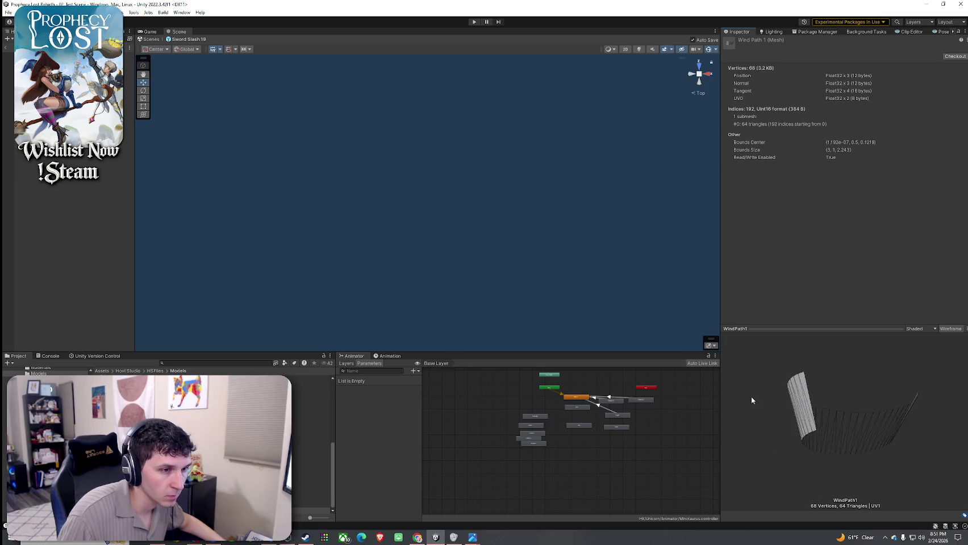
pyautogui.press('Down')
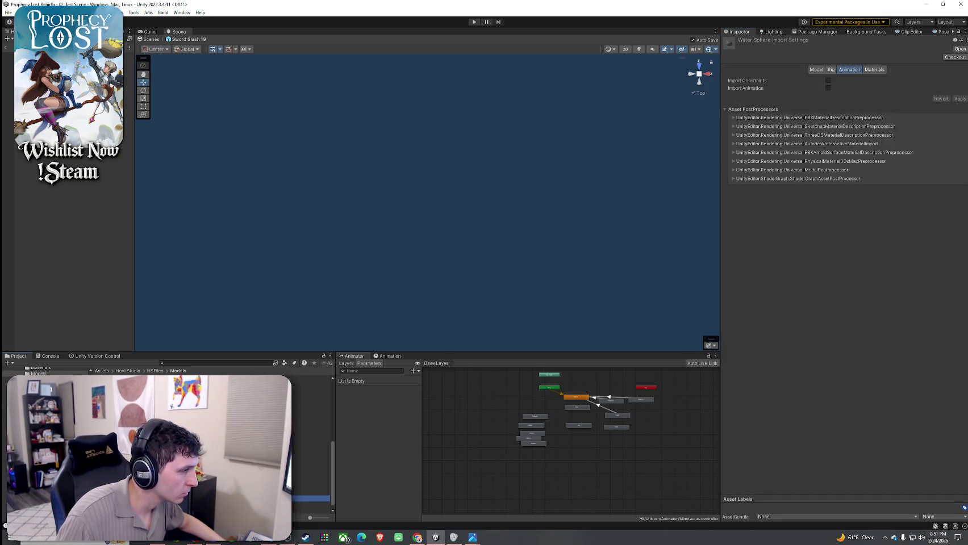
pyautogui.press('Up')
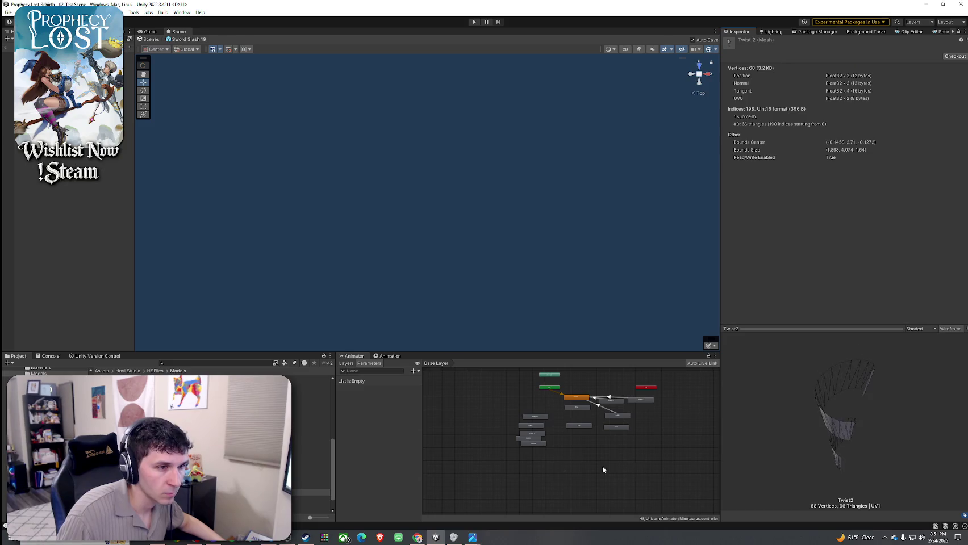
pyautogui.press('Up')
pyautogui.press('Up')
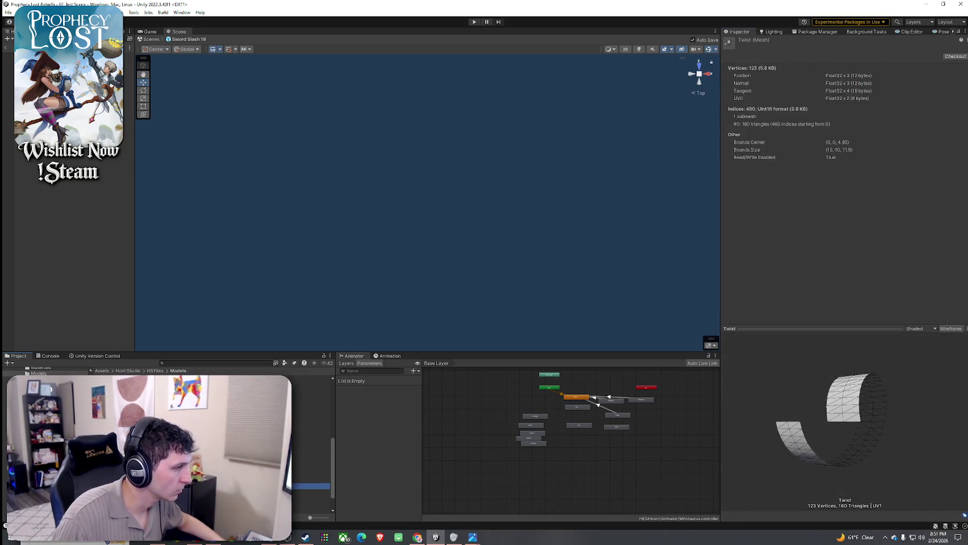
pyautogui.moveTo(816, 421); pyautogui.dragTo(794, 422)
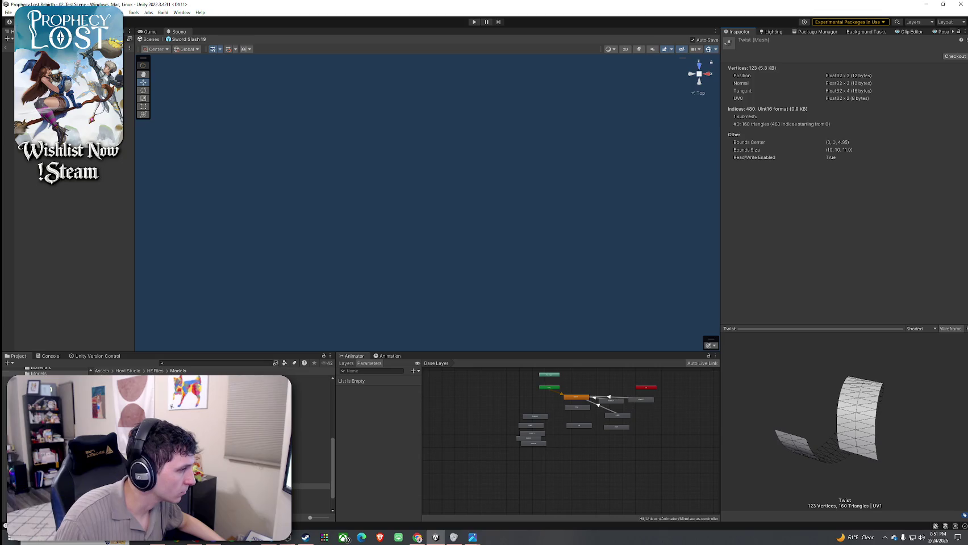
# Compare the Slash 1 and Slash 3 meshes with Slash 5, ending on Slash 5's import settings
pyautogui.click(312, 396)
pyautogui.press('Down')
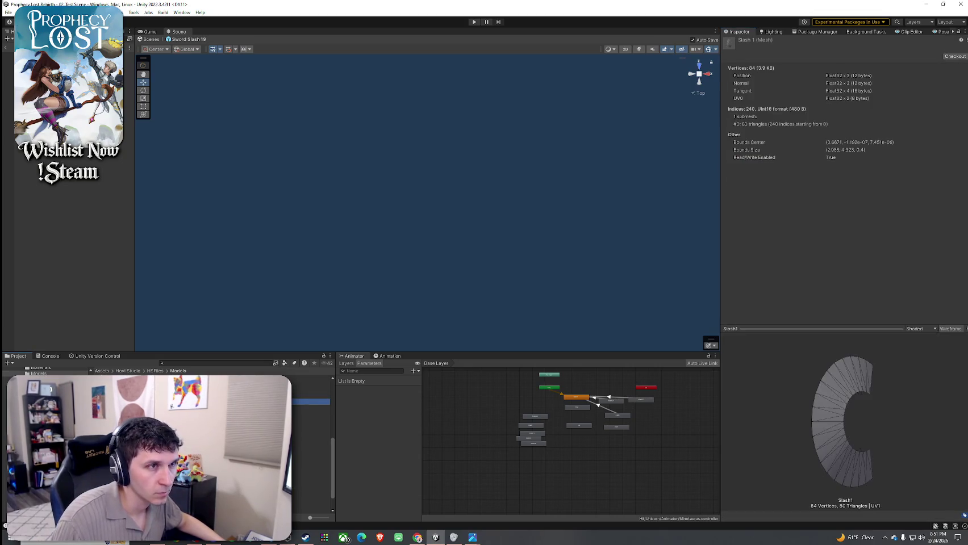
pyautogui.press('Down')
pyautogui.press('Down')
pyautogui.press('Down')
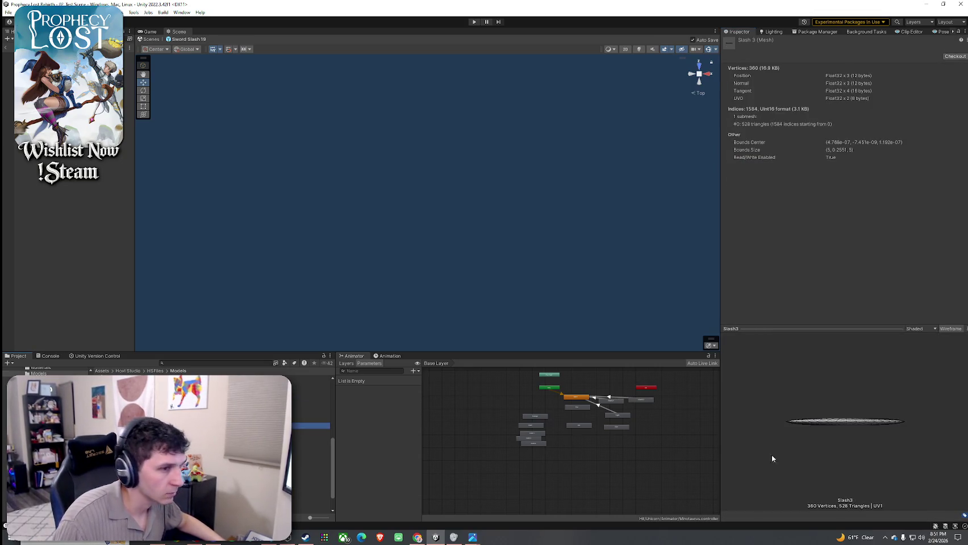
pyautogui.moveTo(762, 448); pyautogui.dragTo(803, 508)
pyautogui.click(309, 420)
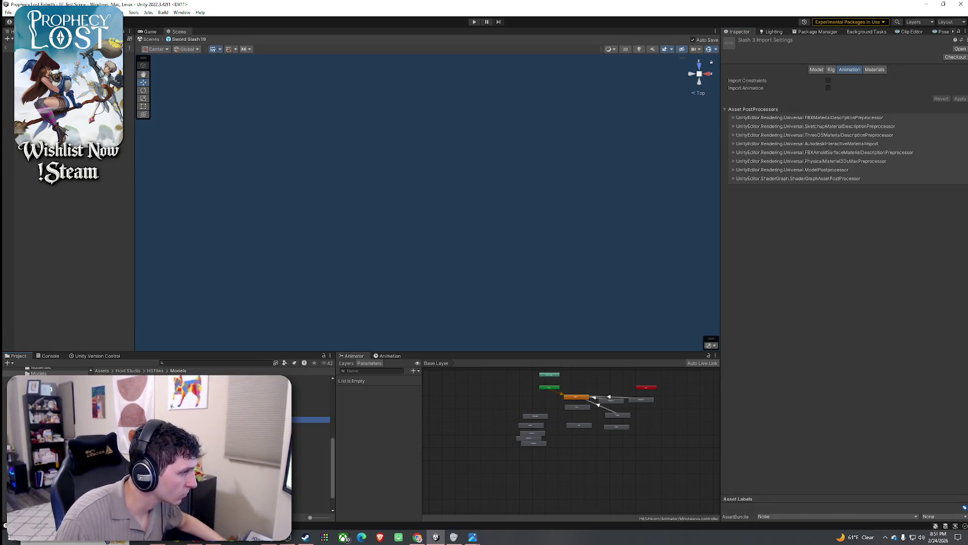
pyautogui.press('Down')
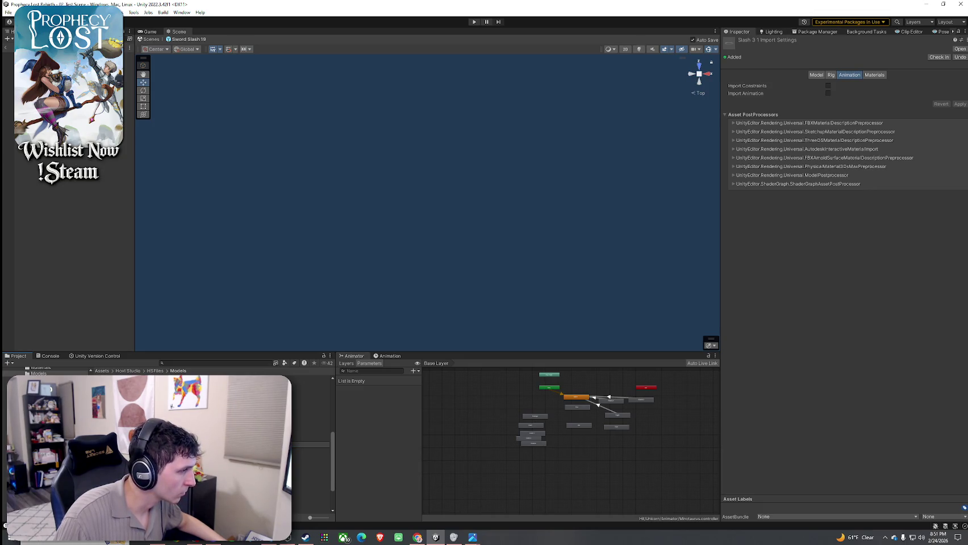
pyautogui.click(106, 441)
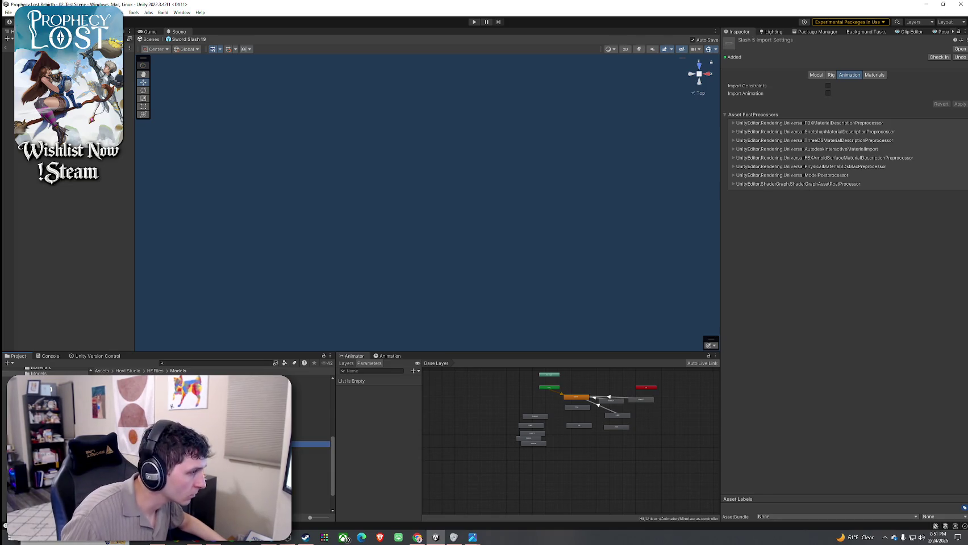
pyautogui.click(105, 450)
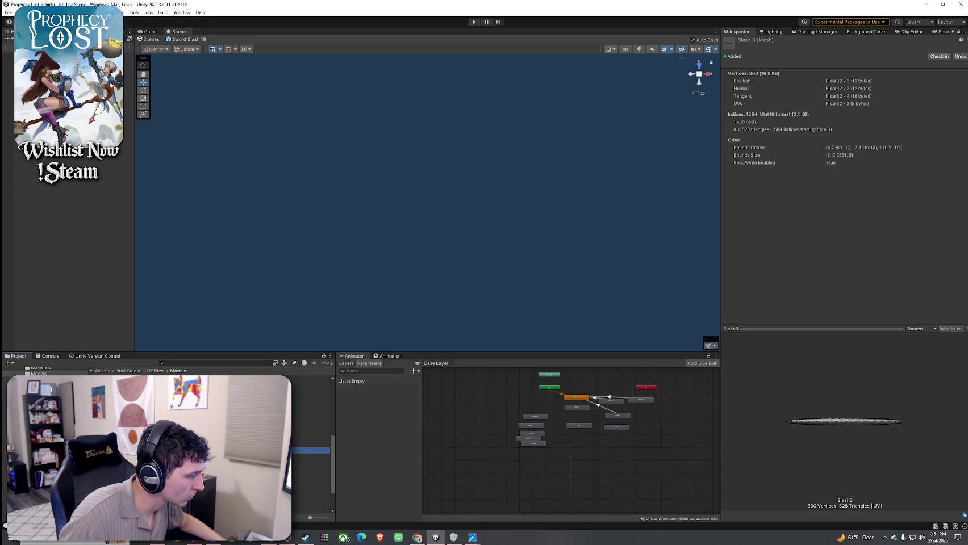
pyautogui.click(105, 444)
pyautogui.rightClick(110, 444)
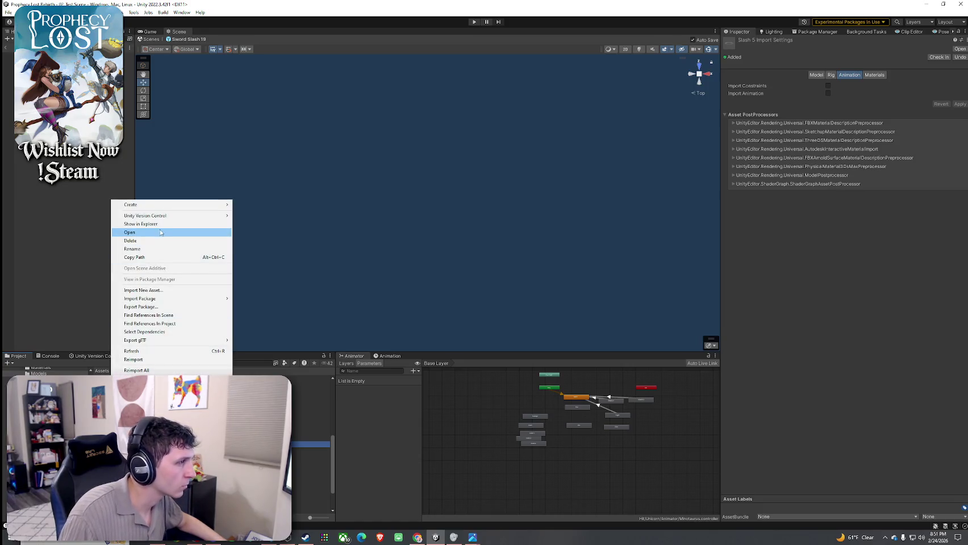
# Try opening the model externally, then launch Blender and dismiss its splash screen
pyautogui.click(159, 224)
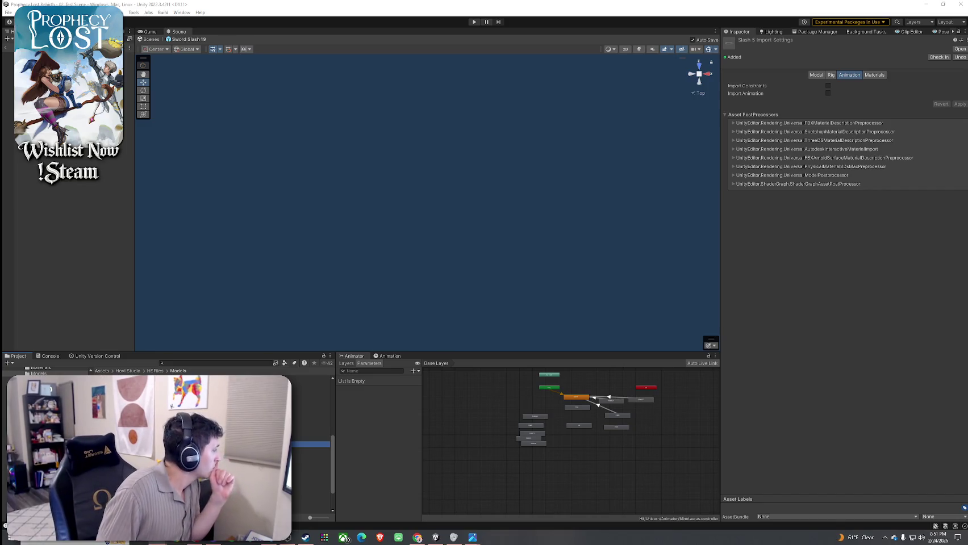
pyautogui.press('super')
pyautogui.write('blender')
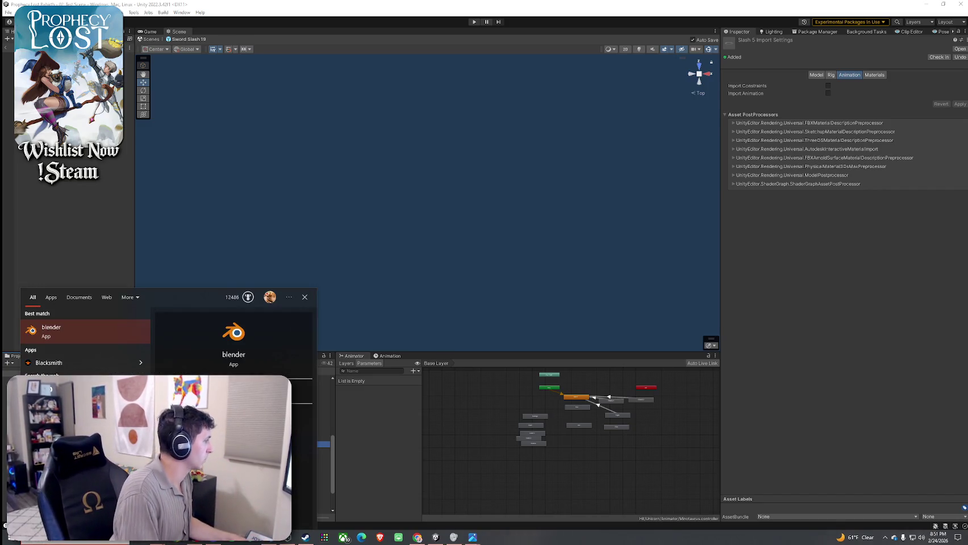
pyautogui.press('Return')
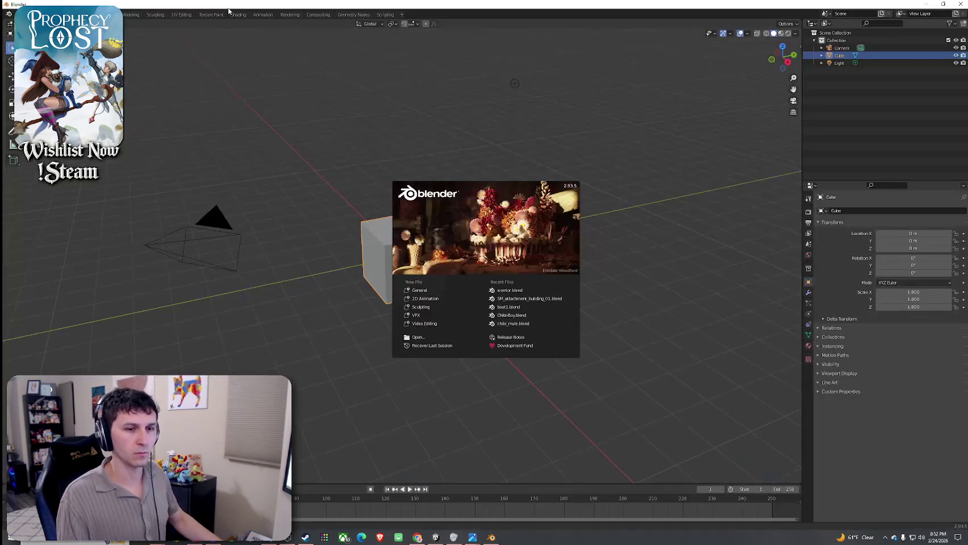
pyautogui.click(272, 63)
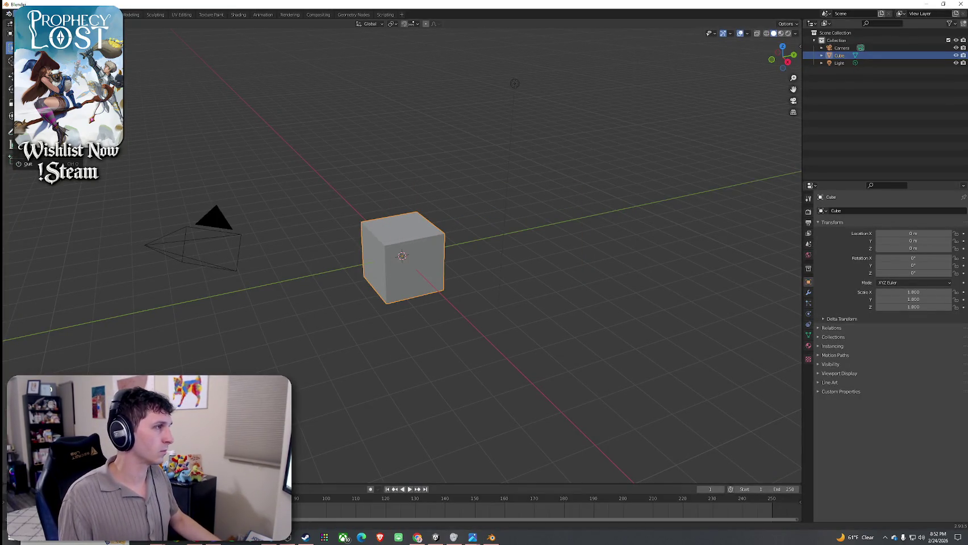
# Import the Slash3 model as FBX so the ring surrounds the default cube
pyautogui.moveTo(69, 115)
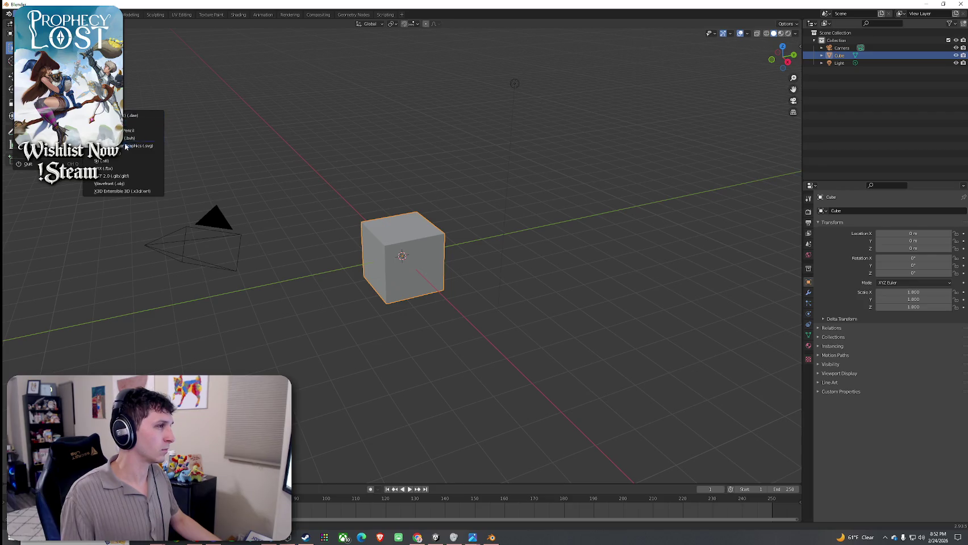
pyautogui.click(126, 168)
pyautogui.press('Escape')
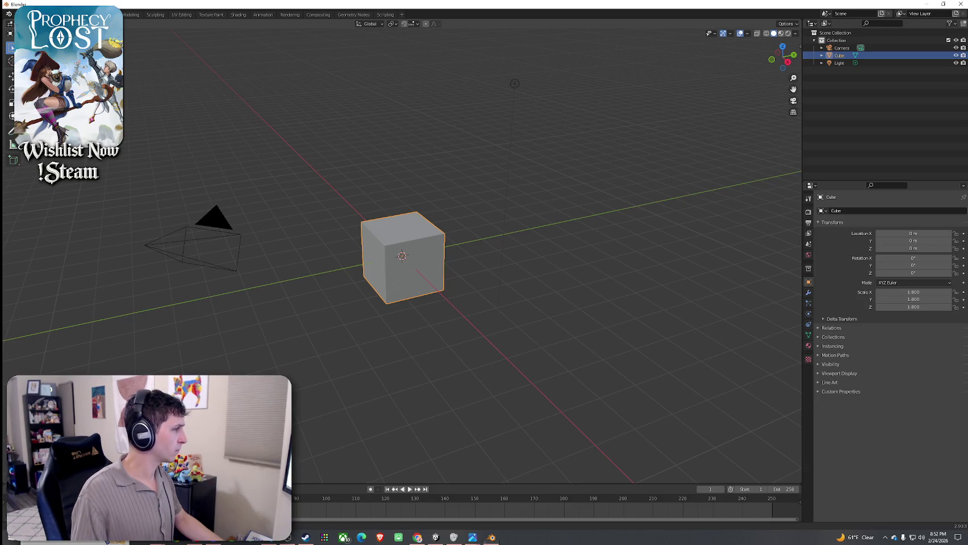
pyautogui.click(840, 55)
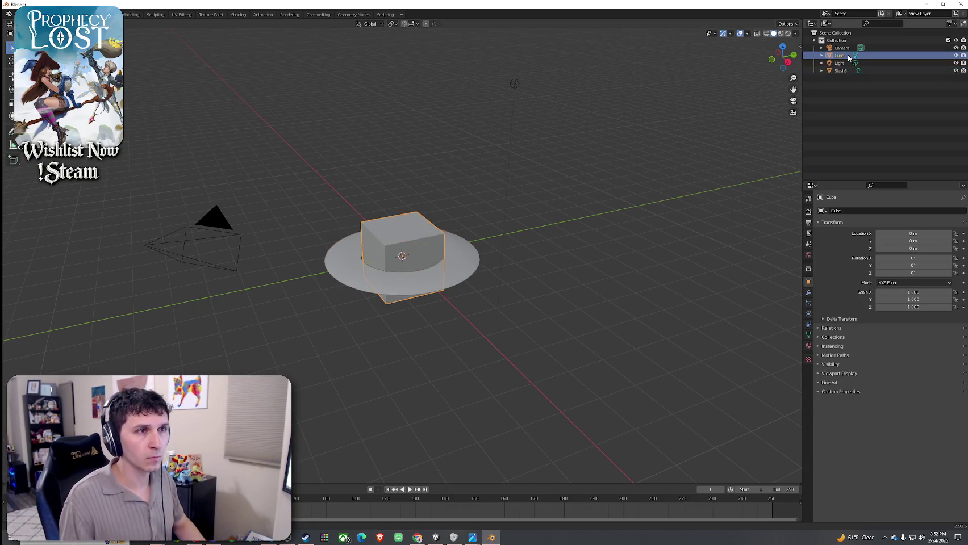
# Delete the cube and light, then scale the Slash3 ring slightly in Edit Mode
pyautogui.press('Delete')
pyautogui.click(844, 54)
pyautogui.press('Delete')
pyautogui.press('Delete')
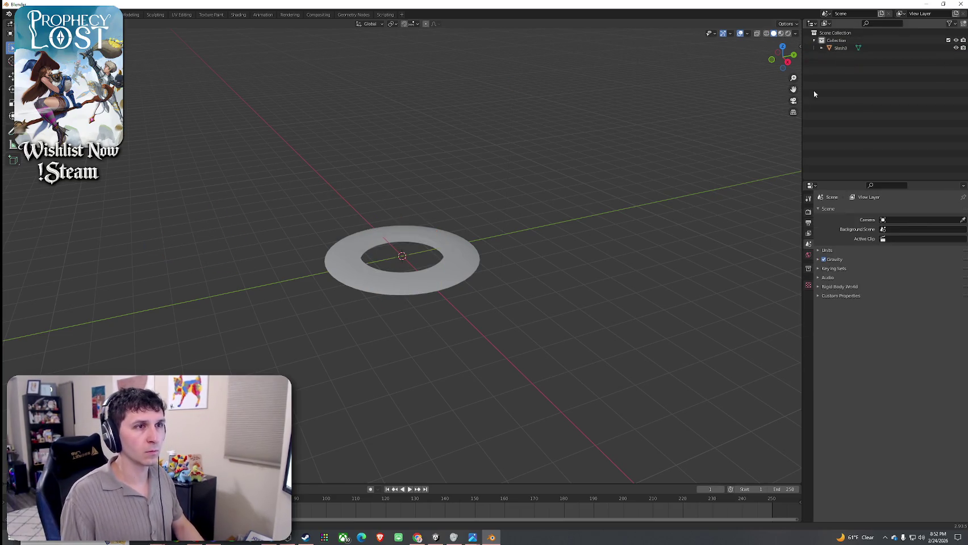
pyautogui.moveTo(438, 184)
pyautogui.mouseDown()
pyautogui.moveTo(438, 244)
pyautogui.moveTo(439, 217)
pyautogui.mouseUp()
pyautogui.click(438, 217)
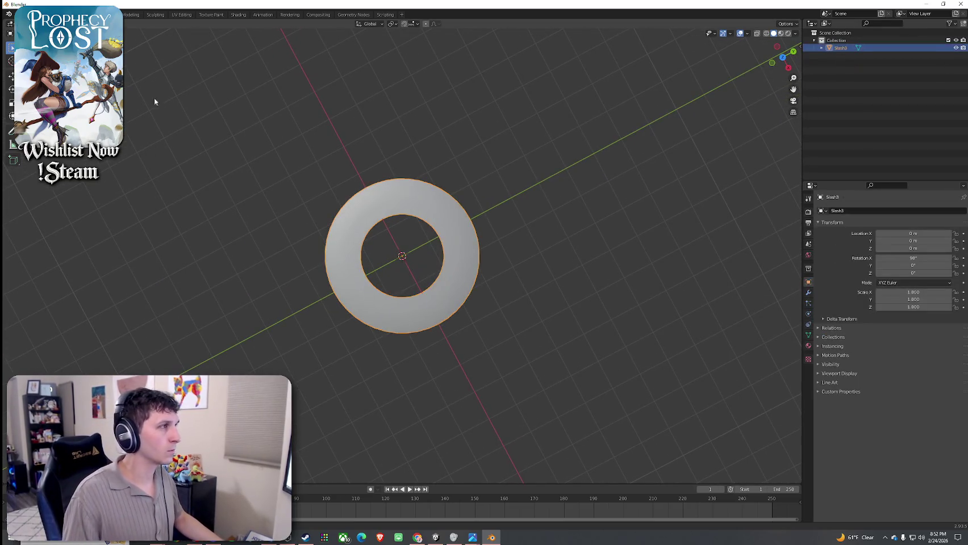
pyautogui.press('Tab')
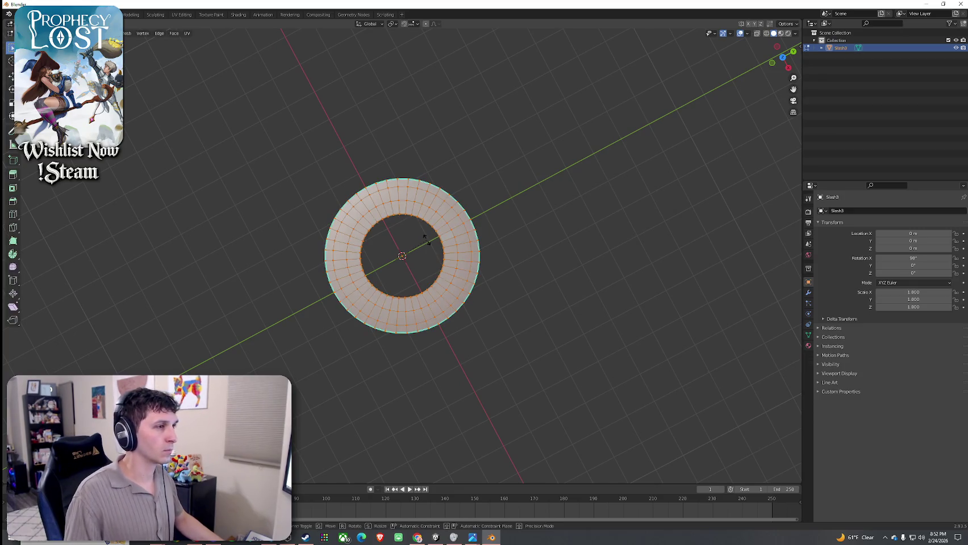
pyautogui.press('s')
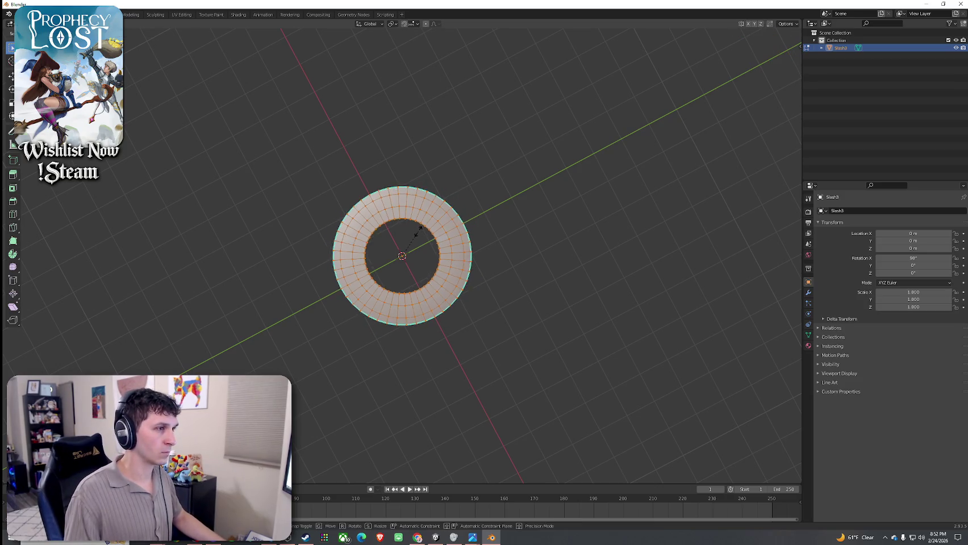
pyautogui.click(418, 221)
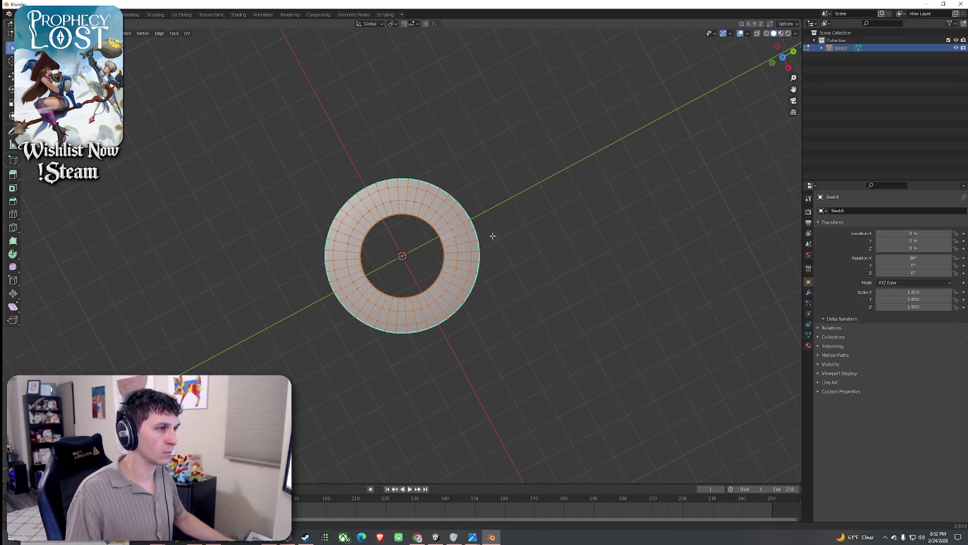
# Launch Snipping Tool and capture the area around the ring
pyautogui.press('super')
pyautogui.write('snip')
pyautogui.press('Return')
pyautogui.hotkey('ctrl', 'n')
pyautogui.moveTo(238, 140)
pyautogui.mouseDown()
pyautogui.moveTo(563, 356)
pyautogui.moveTo(590, 386)
pyautogui.mouseUp()
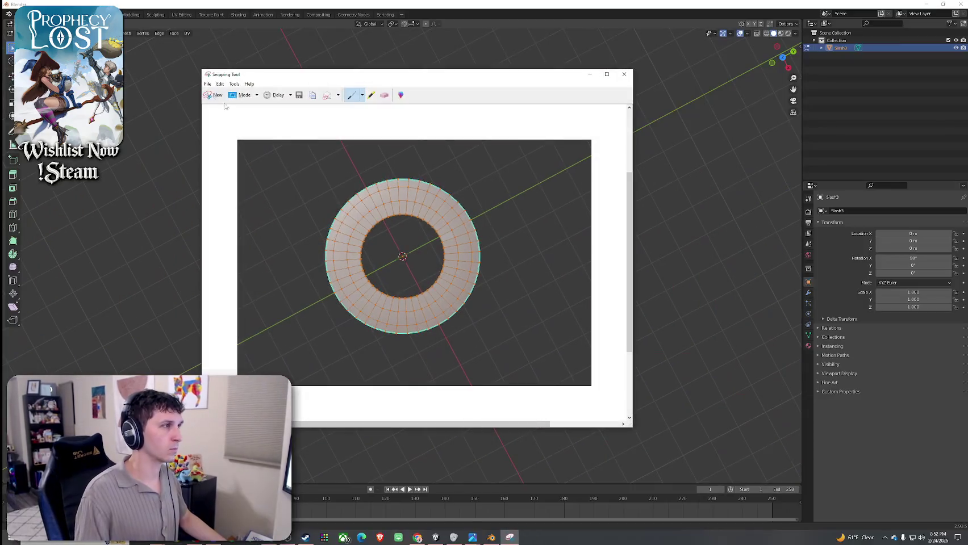
# Snip the whole Blender window showing the ring, then close Snipping Tool without saving
pyautogui.click(215, 95)
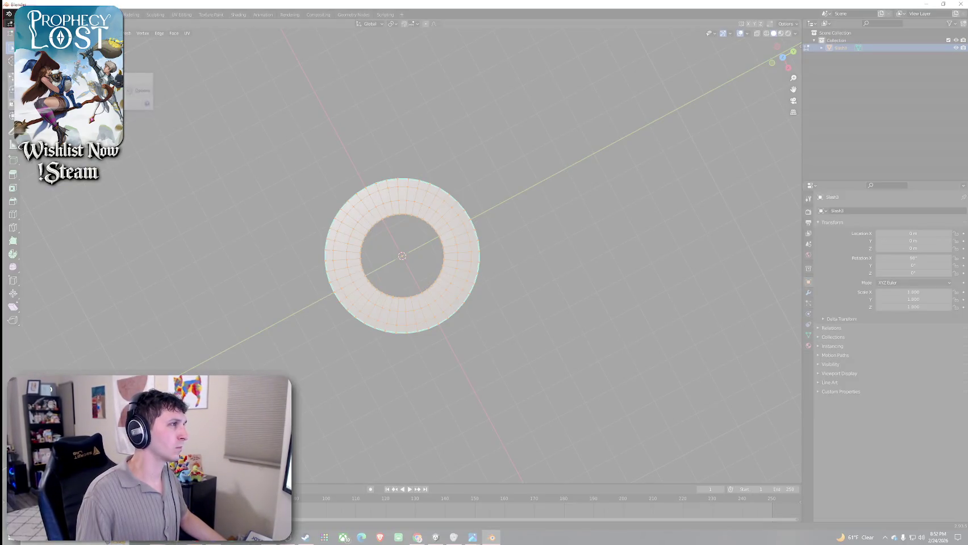
pyautogui.moveTo(3, 3); pyautogui.dragTo(965, 523)
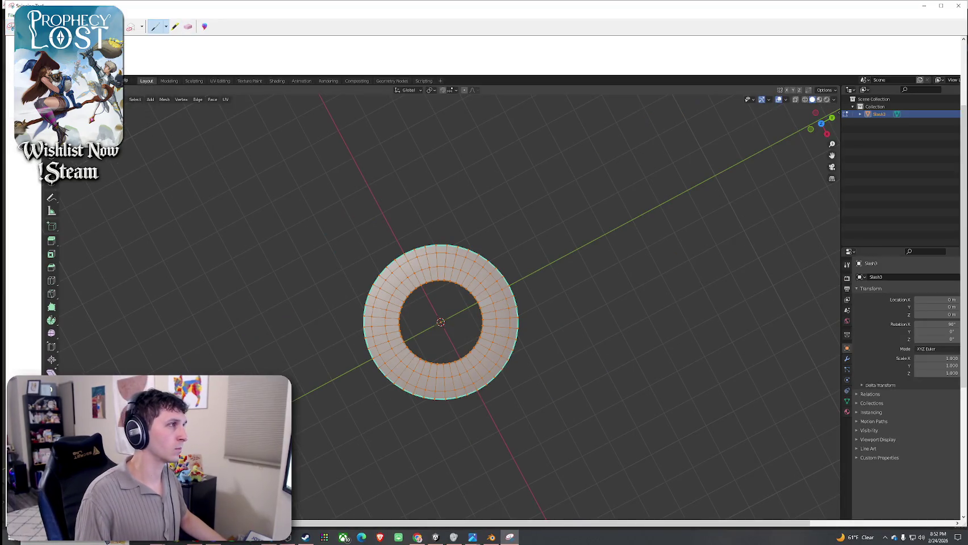
pyautogui.hotkey('alt', 'F4')
pyautogui.click(519, 272)
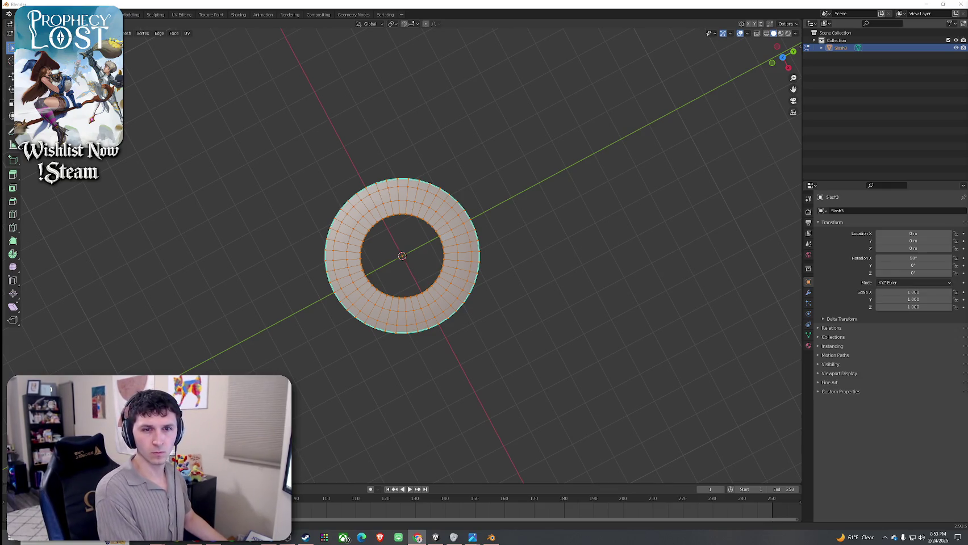
# Switch the ring to face select mode and cancel a trial Inset Faces
pyautogui.press('3')
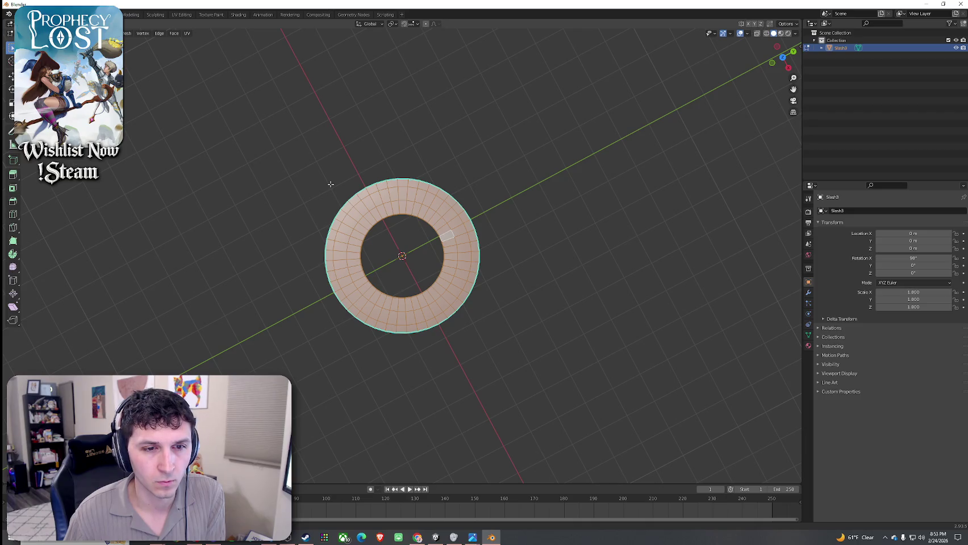
pyautogui.press('i')
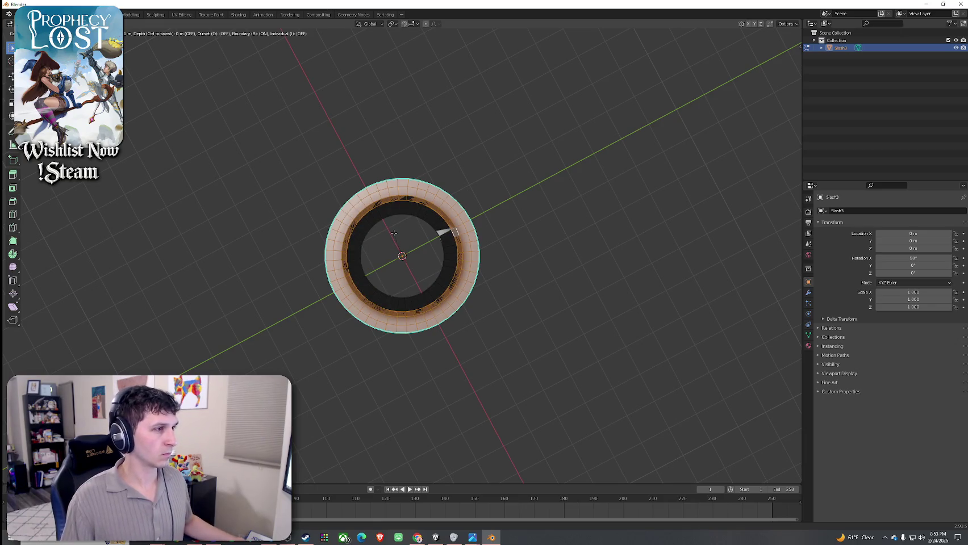
pyautogui.press('Escape')
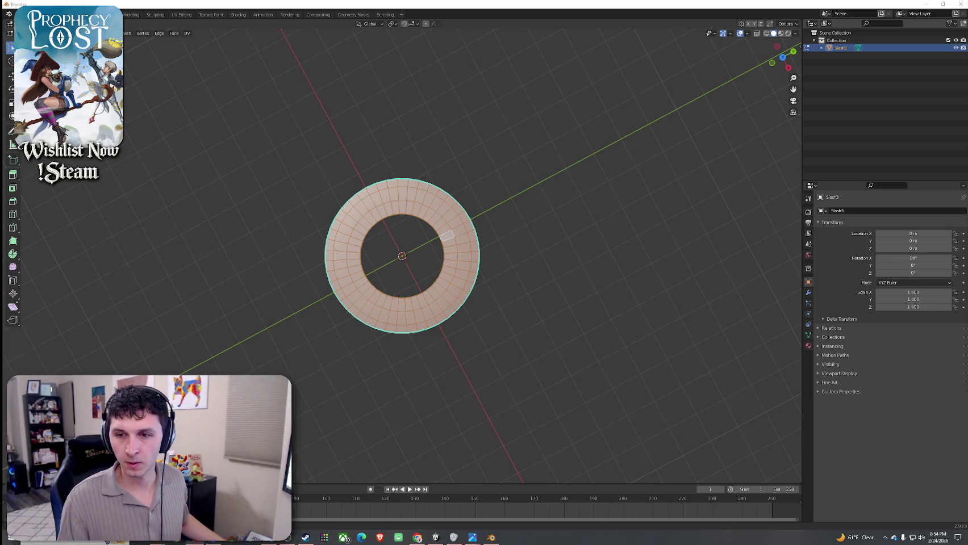
pyautogui.rightClick(478, 283)
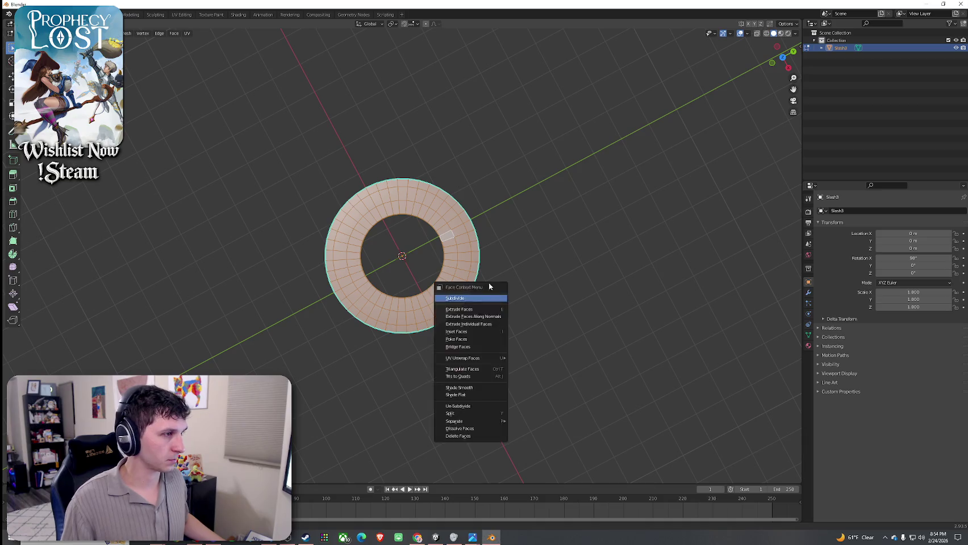
# Clear the selection, then pick the faces along the ring's inner edge one by one
pyautogui.moveTo(497, 246)
pyautogui.mouseDown()
pyautogui.moveTo(471, 182)
pyautogui.moveTo(464, 200)
pyautogui.moveTo(382, 193)
pyautogui.moveTo(458, 219)
pyautogui.moveTo(487, 212)
pyautogui.moveTo(481, 189)
pyautogui.moveTo(499, 232)
pyautogui.moveTo(482, 248)
pyautogui.moveTo(464, 237)
pyautogui.mouseUp()
pyautogui.scroll(10, 464, 200)
pyautogui.scroll(-5, 463, 237)
pyautogui.hotkey('alt', 'a')
pyautogui.click(465, 204)
pyautogui.keyDown('shift'); pyautogui.click(474, 211); pyautogui.keyUp('shift')
pyautogui.keyDown('shift'); pyautogui.click(483, 221); pyautogui.keyUp('shift')
pyautogui.keyDown('shift'); pyautogui.click(487, 230); pyautogui.keyUp('shift')
pyautogui.keyDown('shift'); pyautogui.click(490, 242); pyautogui.keyUp('shift')
pyautogui.keyDown('shift'); pyautogui.click(491, 253); pyautogui.keyUp('shift')
pyautogui.keyDown('shift'); pyautogui.click(490, 264); pyautogui.keyUp('shift')
pyautogui.keyDown('shift'); pyautogui.click(488, 275); pyautogui.keyUp('shift')
pyautogui.keyDown('shift'); pyautogui.click(483, 287); pyautogui.keyUp('shift')
pyautogui.keyDown('shift'); pyautogui.click(476, 296); pyautogui.keyUp('shift')
pyautogui.keyDown('shift'); pyautogui.click(460, 305); pyautogui.keyUp('shift')
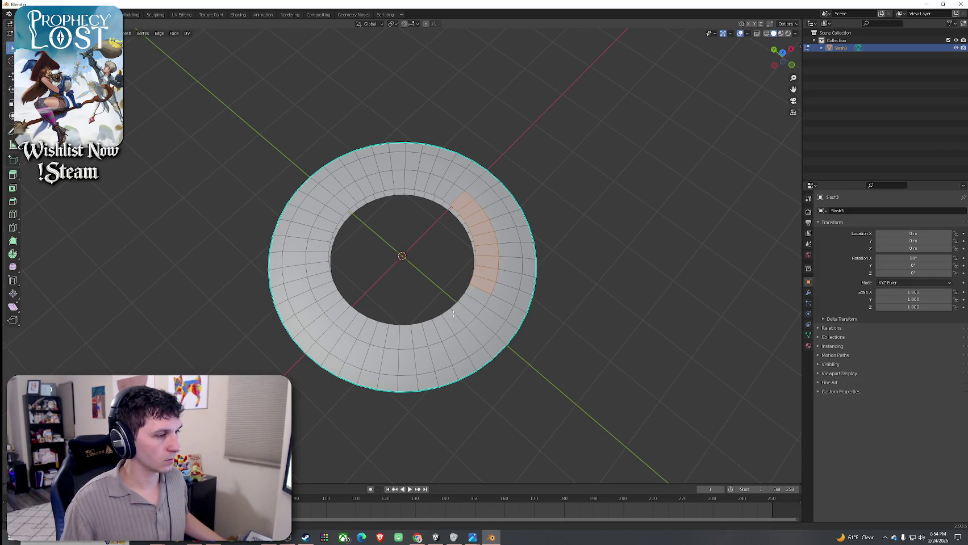
pyautogui.keyDown('shift'); pyautogui.click(450, 193); pyautogui.keyUp('shift')
pyautogui.keyDown('shift'); pyautogui.click(438, 184); pyautogui.keyUp('shift')
pyautogui.keyDown('shift'); pyautogui.click(425, 180); pyautogui.keyUp('shift')
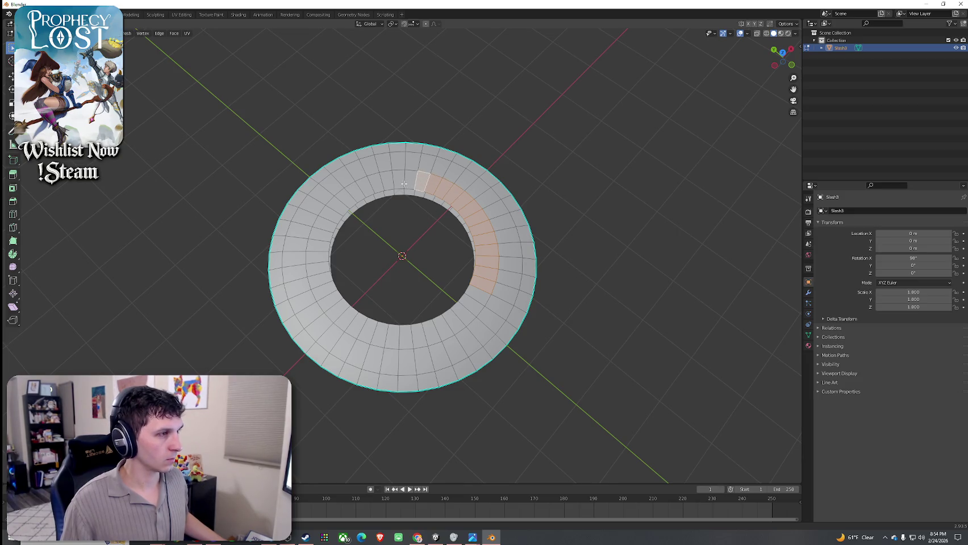
pyautogui.keyDown('shift'); pyautogui.click(379, 188); pyautogui.keyUp('shift')
pyautogui.keyDown('shift'); pyautogui.click(390, 184); pyautogui.keyUp('shift')
pyautogui.keyDown('shift'); pyautogui.click(400, 183); pyautogui.keyUp('shift')
pyautogui.keyDown('shift'); pyautogui.click(411, 182); pyautogui.keyUp('shift')
pyautogui.keyDown('shift'); pyautogui.click(367, 191); pyautogui.keyUp('shift')
pyautogui.keyDown('shift'); pyautogui.click(352, 193); pyautogui.keyUp('shift')
pyautogui.keyDown('shift'); pyautogui.click(343, 200); pyautogui.keyUp('shift')
pyautogui.keyDown('shift'); pyautogui.click(335, 208); pyautogui.keyUp('shift')
pyautogui.keyDown('shift'); pyautogui.click(329, 217); pyautogui.keyUp('shift')
pyautogui.keyDown('shift'); pyautogui.click(322, 227); pyautogui.keyUp('shift')
pyautogui.keyDown('shift'); pyautogui.click(319, 244); pyautogui.keyUp('shift')
pyautogui.keyDown('shift'); pyautogui.click(317, 257); pyautogui.keyUp('shift')
pyautogui.keyDown('shift'); pyautogui.click(318, 270); pyautogui.keyUp('shift')
pyautogui.keyDown('shift'); pyautogui.click(320, 281); pyautogui.keyUp('shift')
pyautogui.keyDown('shift'); pyautogui.click(324, 290); pyautogui.keyUp('shift')
pyautogui.keyDown('shift'); pyautogui.click(330, 303); pyautogui.keyUp('shift')
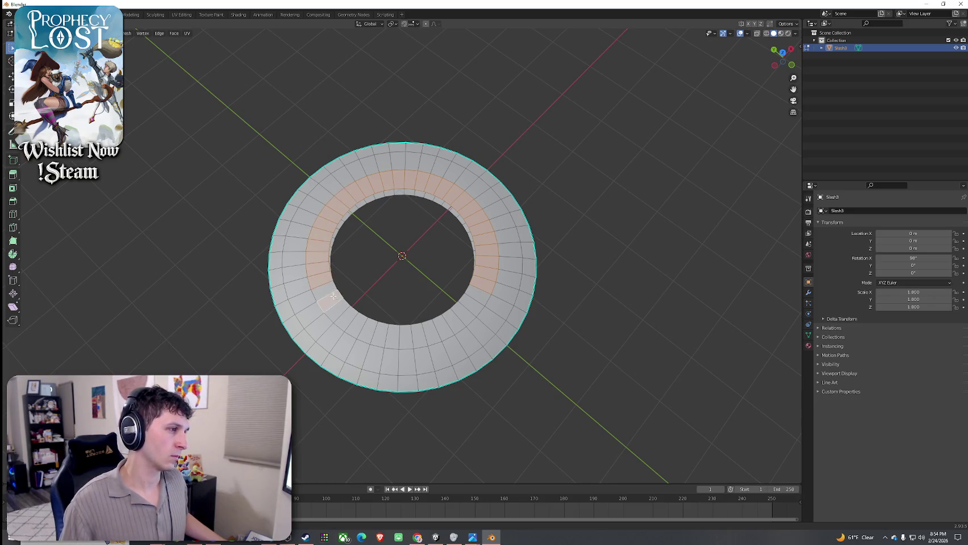
pyautogui.keyDown('shift'); pyautogui.click(341, 309); pyautogui.keyUp('shift')
pyautogui.keyDown('shift'); pyautogui.click(357, 326); pyautogui.keyUp('shift')
pyautogui.keyDown('shift'); pyautogui.click(392, 337); pyautogui.keyUp('shift')
pyautogui.keyDown('shift'); pyautogui.click(367, 332); pyautogui.keyUp('shift')
pyautogui.keyDown('shift'); pyautogui.click(379, 335); pyautogui.keyUp('shift')
pyautogui.keyDown('shift'); pyautogui.click(405, 337); pyautogui.keyUp('shift')
pyautogui.keyDown('shift'); pyautogui.click(414, 336); pyautogui.keyUp('shift')
pyautogui.keyDown('shift'); pyautogui.click(425, 334); pyautogui.keyUp('shift')
pyautogui.keyDown('shift'); pyautogui.click(435, 332); pyautogui.keyUp('shift')
pyautogui.keyDown('shift'); pyautogui.click(445, 327); pyautogui.keyUp('shift')
pyautogui.keyDown('shift'); pyautogui.click(454, 320); pyautogui.keyUp('shift')
pyautogui.keyDown('shift'); pyautogui.click(463, 313); pyautogui.keyUp('shift')
pyautogui.keyDown('shift'); pyautogui.click(471, 306); pyautogui.keyUp('shift')
pyautogui.keyDown('shift'); pyautogui.click(477, 296); pyautogui.keyUp('shift')
# From the ring's other side, select the remaining inner-edge faces to close the loop
pyautogui.moveTo(428, 285); pyautogui.dragTo(399, 140)
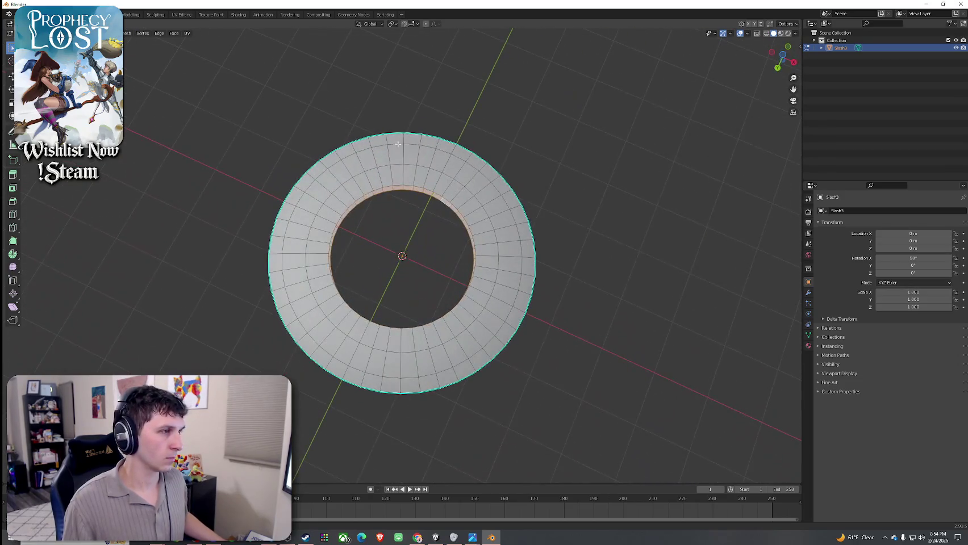
pyautogui.keyDown('shift'); pyautogui.click(395, 177); pyautogui.keyUp('shift')
pyautogui.keyDown('shift'); pyautogui.click(386, 176); pyautogui.keyUp('shift')
pyautogui.keyDown('shift'); pyautogui.click(375, 177); pyautogui.keyUp('shift')
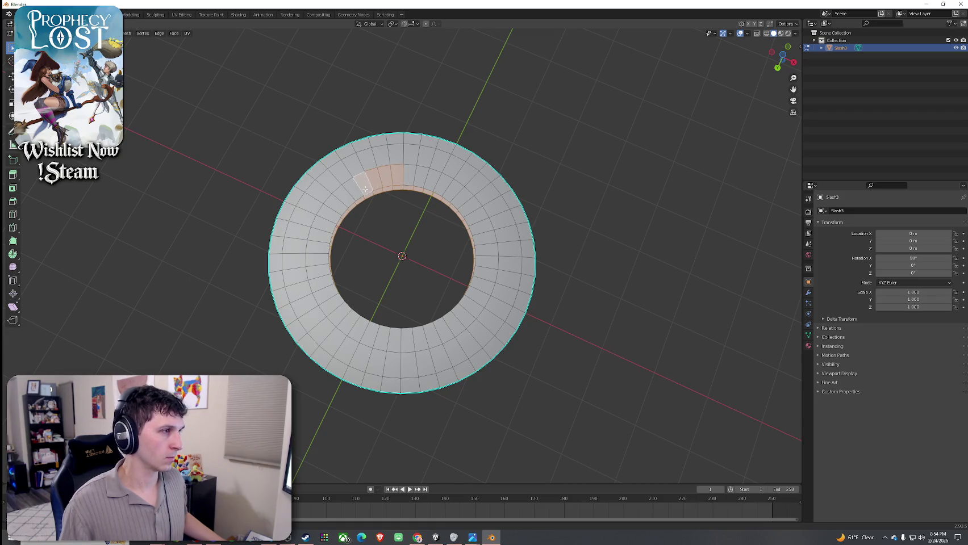
pyautogui.keyDown('shift'); pyautogui.click(362, 182); pyautogui.keyUp('shift')
pyautogui.keyDown('shift'); pyautogui.click(344, 196); pyautogui.keyUp('shift')
pyautogui.keyDown('shift'); pyautogui.click(336, 204); pyautogui.keyUp('shift')
pyautogui.keyDown('shift'); pyautogui.click(330, 213); pyautogui.keyUp('shift')
pyautogui.keyDown('shift'); pyautogui.click(326, 222); pyautogui.keyUp('shift')
pyautogui.keyDown('shift'); pyautogui.click(321, 234); pyautogui.keyUp('shift')
pyautogui.keyDown('shift'); pyautogui.click(320, 247); pyautogui.keyUp('shift')
pyautogui.keyDown('shift'); pyautogui.click(320, 262); pyautogui.keyUp('shift')
pyautogui.keyDown('shift'); pyautogui.click(321, 276); pyautogui.keyUp('shift')
pyautogui.keyDown('shift'); pyautogui.click(325, 291); pyautogui.keyUp('shift')
pyautogui.keyDown('shift'); pyautogui.click(329, 304); pyautogui.keyUp('shift')
pyautogui.keyDown('shift'); pyautogui.click(341, 317); pyautogui.keyUp('shift')
pyautogui.keyDown('shift'); pyautogui.click(353, 326); pyautogui.keyUp('shift')
pyautogui.keyDown('shift'); pyautogui.click(365, 333); pyautogui.keyUp('shift')
pyautogui.keyDown('shift'); pyautogui.click(378, 339); pyautogui.keyUp('shift')
pyautogui.keyDown('shift'); pyautogui.click(394, 340); pyautogui.keyUp('shift')
pyautogui.keyDown('shift'); pyautogui.click(409, 338); pyautogui.keyUp('shift')
pyautogui.keyDown('shift'); pyautogui.click(423, 336); pyautogui.keyUp('shift')
pyautogui.keyDown('shift'); pyautogui.click(436, 331); pyautogui.keyUp('shift')
pyautogui.keyDown('shift'); pyautogui.click(449, 325); pyautogui.keyUp('shift')
pyautogui.keyDown('shift'); pyautogui.click(460, 316); pyautogui.keyUp('shift')
pyautogui.keyDown('shift'); pyautogui.click(473, 305); pyautogui.keyUp('shift')
pyautogui.keyDown('shift'); pyautogui.click(480, 291); pyautogui.keyUp('shift')
pyautogui.keyDown('shift'); pyautogui.click(484, 277); pyautogui.keyUp('shift')
pyautogui.keyDown('shift'); pyautogui.click(486, 263); pyautogui.keyUp('shift')
pyautogui.keyDown('shift'); pyautogui.click(482, 249); pyautogui.keyUp('shift')
pyautogui.keyDown('shift'); pyautogui.click(483, 235); pyautogui.keyUp('shift')
pyautogui.keyDown('shift'); pyautogui.click(478, 221); pyautogui.keyUp('shift')
pyautogui.keyDown('shift'); pyautogui.click(472, 210); pyautogui.keyUp('shift')
pyautogui.keyDown('shift'); pyautogui.click(463, 200); pyautogui.keyUp('shift')
pyautogui.keyDown('shift'); pyautogui.click(452, 191); pyautogui.keyUp('shift')
pyautogui.keyDown('shift'); pyautogui.click(441, 185); pyautogui.keyUp('shift')
pyautogui.keyDown('shift'); pyautogui.click(431, 180); pyautogui.keyUp('shift')
pyautogui.keyDown('shift'); pyautogui.click(421, 177); pyautogui.keyUp('shift')
pyautogui.keyDown('shift'); pyautogui.click(412, 179); pyautogui.keyUp('shift')
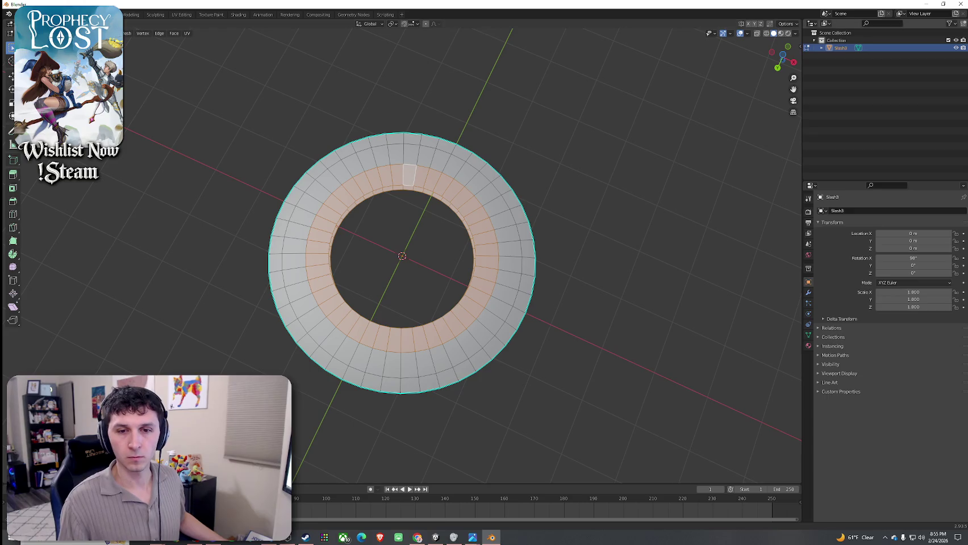
# In top view, scale the inner face loop outward, then deselect everything
pyautogui.click(417, 538)
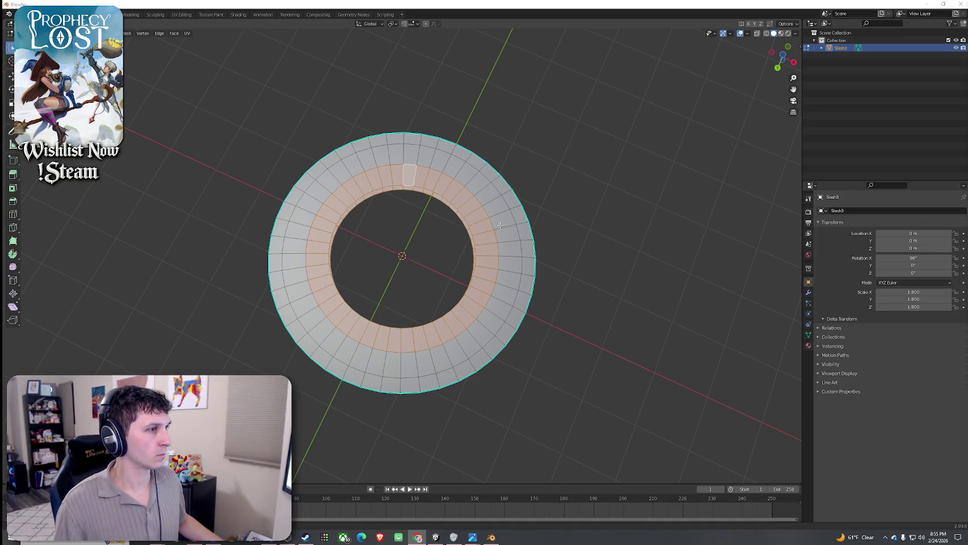
pyautogui.press('KP_7')
pyautogui.press('s')
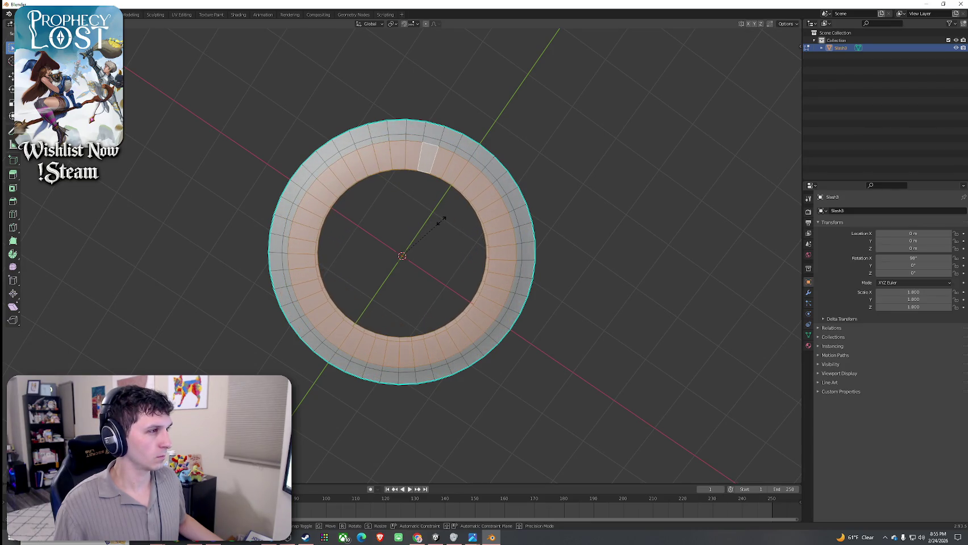
pyautogui.click(442, 219)
pyautogui.moveTo(474, 219)
pyautogui.mouseDown()
pyautogui.moveTo(466, 170)
pyautogui.moveTo(441, 229)
pyautogui.moveTo(434, 177)
pyautogui.moveTo(463, 183)
pyautogui.moveTo(422, 213)
pyautogui.mouseUp()
pyautogui.hotkey('alt', 'a')
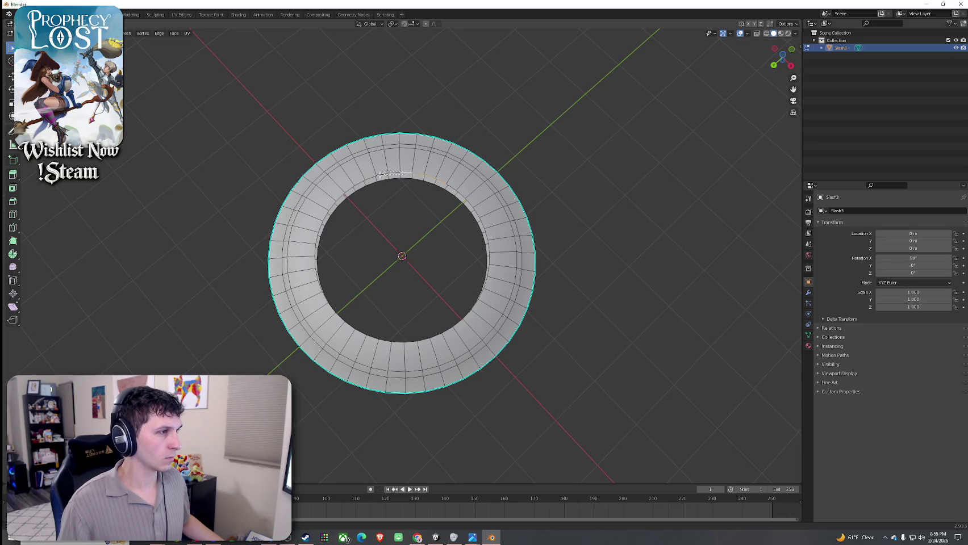
# Box-select the ring's whole inner edge loop, checking it from several angles
pyautogui.moveTo(352, 179)
pyautogui.mouseDown()
pyautogui.moveTo(436, 218)
pyautogui.moveTo(389, 196)
pyautogui.moveTo(466, 259)
pyautogui.mouseUp()
pyautogui.moveTo(482, 225)
pyautogui.mouseDown()
pyautogui.moveTo(496, 284)
pyautogui.moveTo(449, 305)
pyautogui.moveTo(481, 323)
pyautogui.mouseUp()
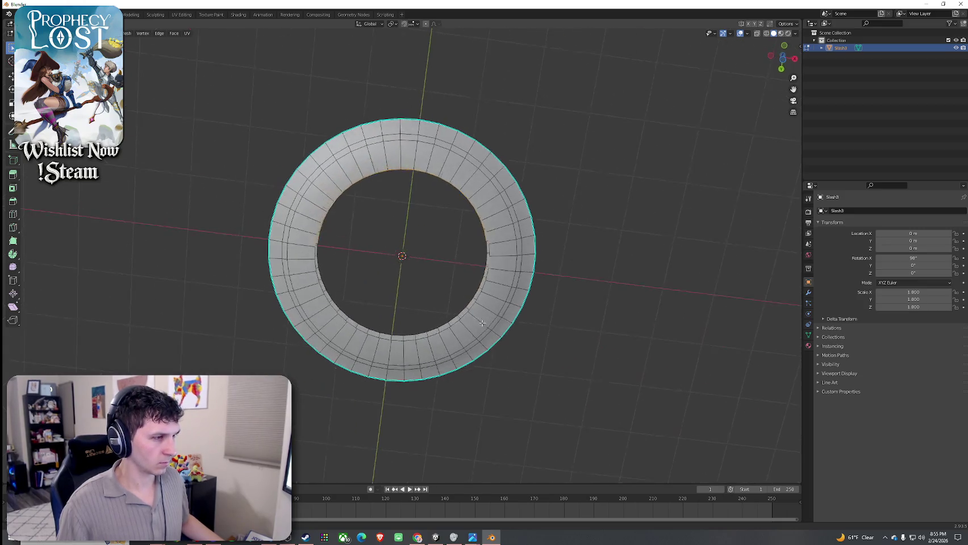
pyautogui.moveTo(468, 240)
pyautogui.mouseDown()
pyautogui.moveTo(487, 275)
pyautogui.moveTo(460, 301)
pyautogui.moveTo(480, 327)
pyautogui.mouseUp()
pyautogui.moveTo(404, 297); pyautogui.dragTo(453, 341)
pyautogui.moveTo(369, 302); pyautogui.dragTo(423, 337)
pyautogui.moveTo(329, 297); pyautogui.dragTo(388, 335)
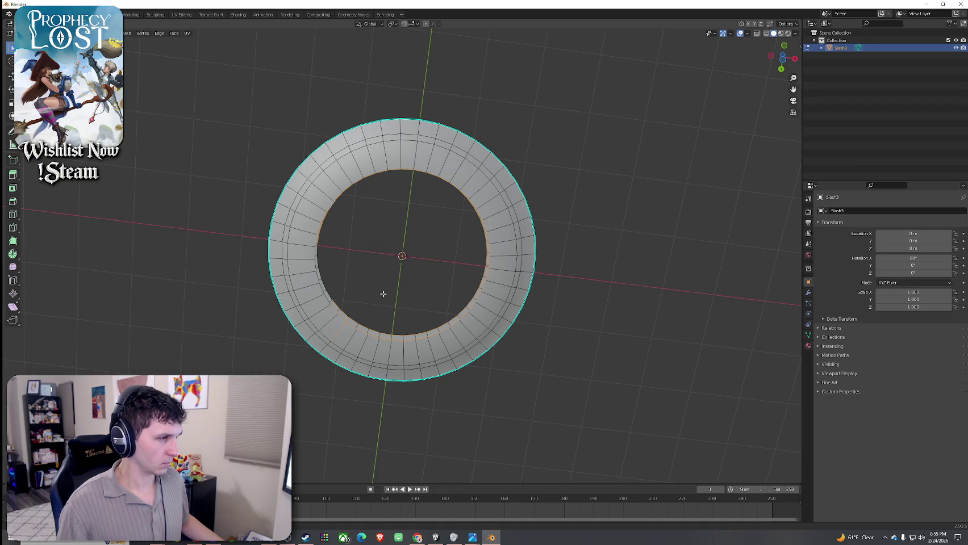
pyautogui.moveTo(357, 284)
pyautogui.mouseDown()
pyautogui.moveTo(316, 250)
pyautogui.moveTo(357, 321)
pyautogui.moveTo(369, 291)
pyautogui.moveTo(345, 263)
pyautogui.moveTo(387, 245)
pyautogui.mouseUp()
pyautogui.scroll(5, 364, 253)
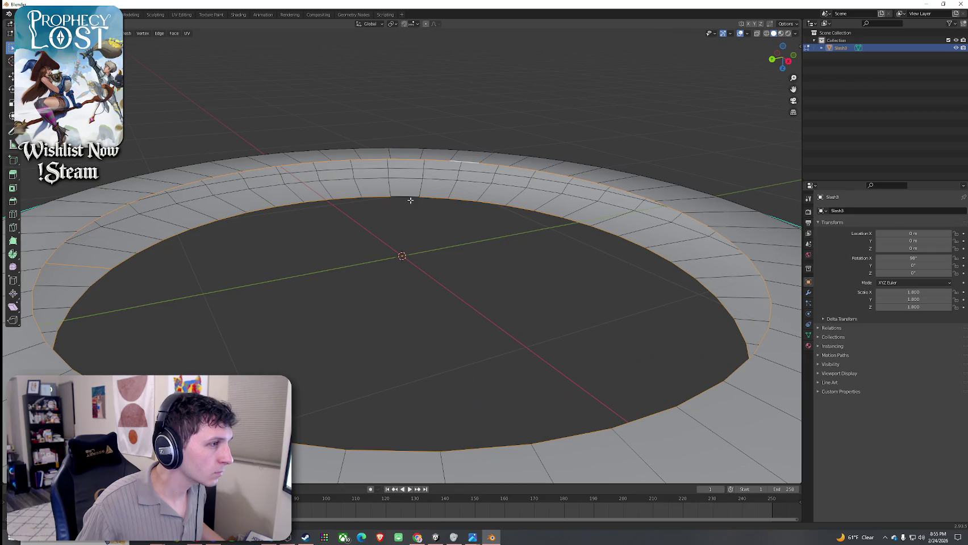
pyautogui.moveTo(425, 211)
pyautogui.mouseDown()
pyautogui.moveTo(436, 225)
pyautogui.moveTo(480, 229)
pyautogui.mouseUp()
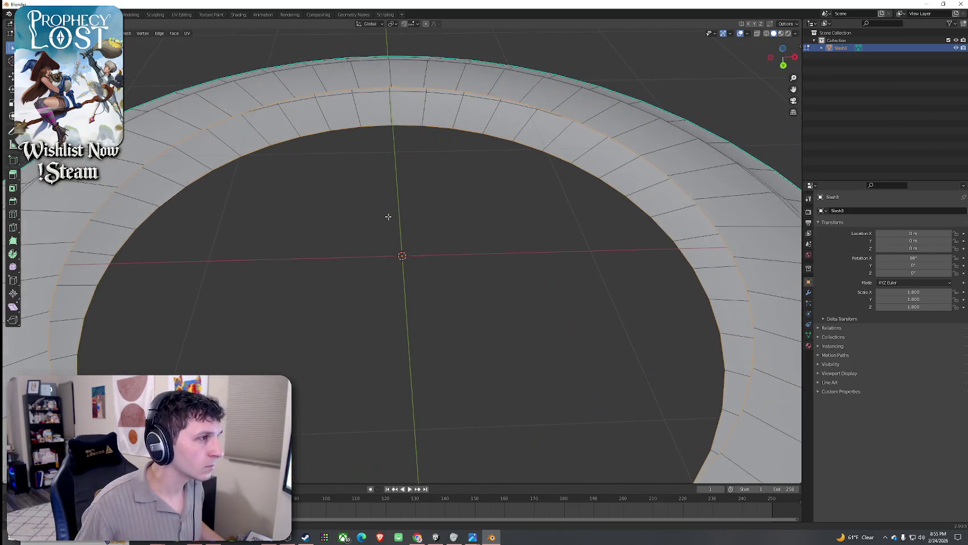
pyautogui.scroll(-4, 388, 218)
pyautogui.moveTo(414, 261)
pyautogui.mouseDown()
pyautogui.moveTo(424, 270)
pyautogui.moveTo(406, 198)
pyautogui.moveTo(259, 159)
pyautogui.mouseUp()
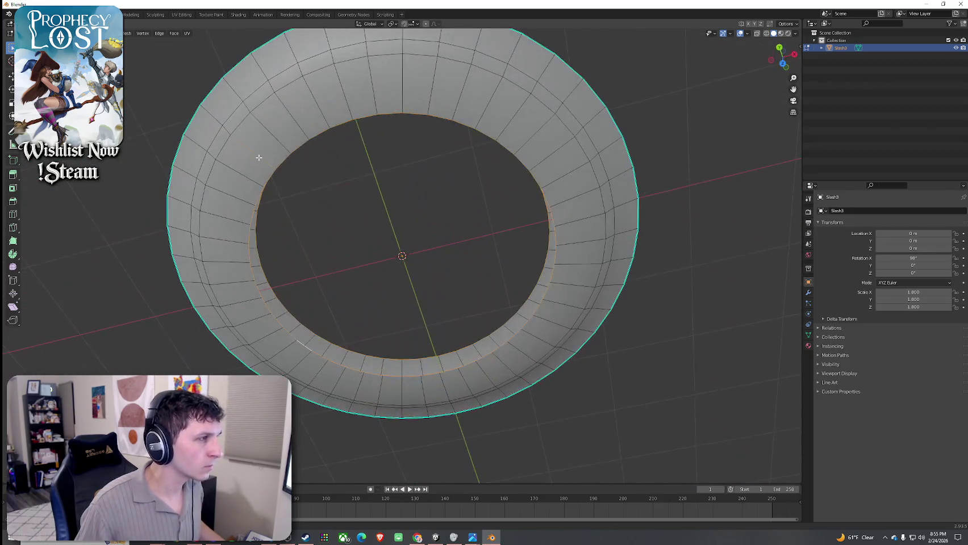
pyautogui.moveTo(362, 222)
pyautogui.mouseDown()
pyautogui.moveTo(372, 190)
pyautogui.moveTo(404, 205)
pyautogui.moveTo(410, 173)
pyautogui.mouseUp()
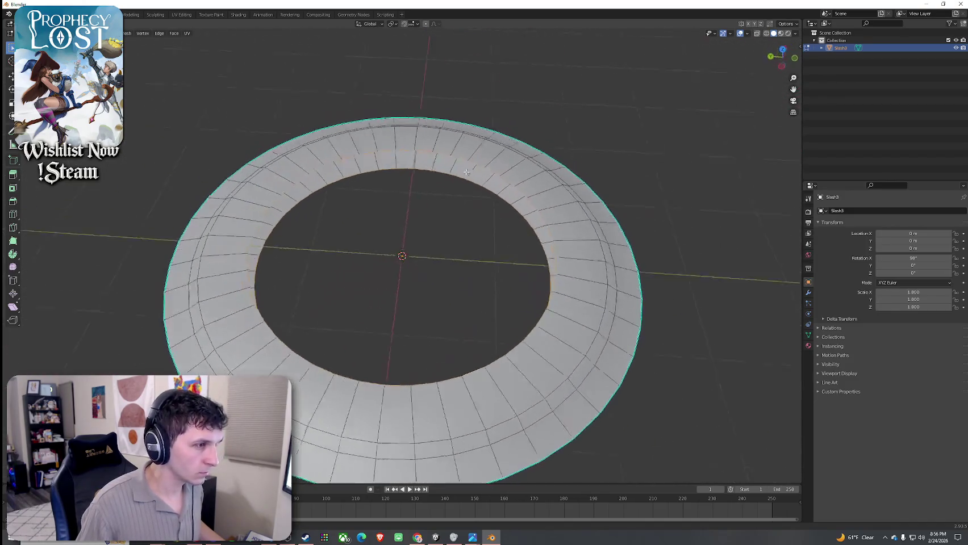
pyautogui.moveTo(509, 175)
pyautogui.mouseDown()
pyautogui.moveTo(417, 212)
pyautogui.moveTo(476, 201)
pyautogui.moveTo(513, 202)
pyautogui.moveTo(421, 210)
pyautogui.moveTo(541, 209)
pyautogui.moveTo(456, 207)
pyautogui.moveTo(439, 266)
pyautogui.moveTo(501, 264)
pyautogui.moveTo(404, 253)
pyautogui.moveTo(477, 244)
pyautogui.mouseUp()
# Scale the selected inner edge loop outward to thin the band
pyautogui.press('s')
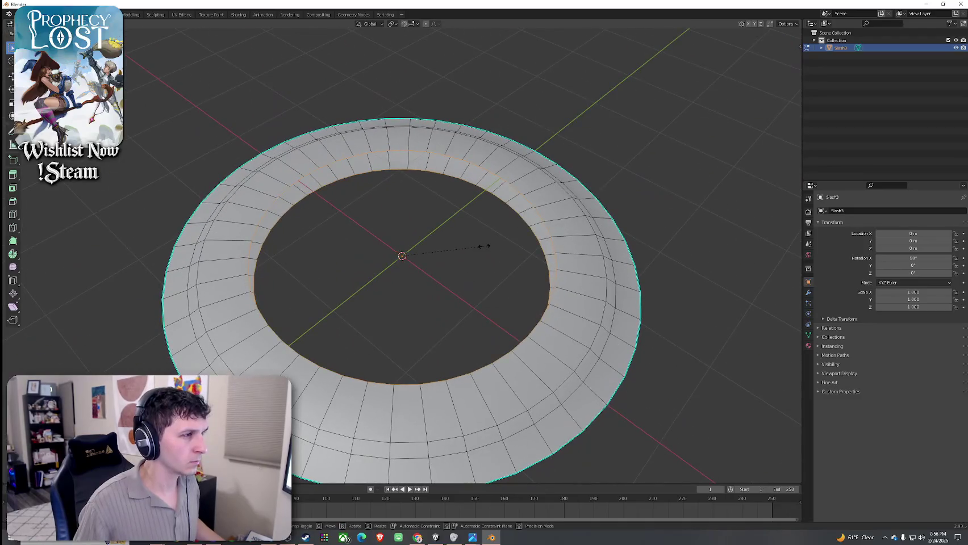
pyautogui.click(503, 245)
pyautogui.moveTo(515, 246)
pyautogui.mouseDown()
pyautogui.moveTo(503, 190)
pyautogui.moveTo(512, 188)
pyautogui.moveTo(554, 202)
pyautogui.moveTo(494, 245)
pyautogui.moveTo(438, 254)
pyautogui.mouseUp()
pyautogui.scroll(3, 421, 275)
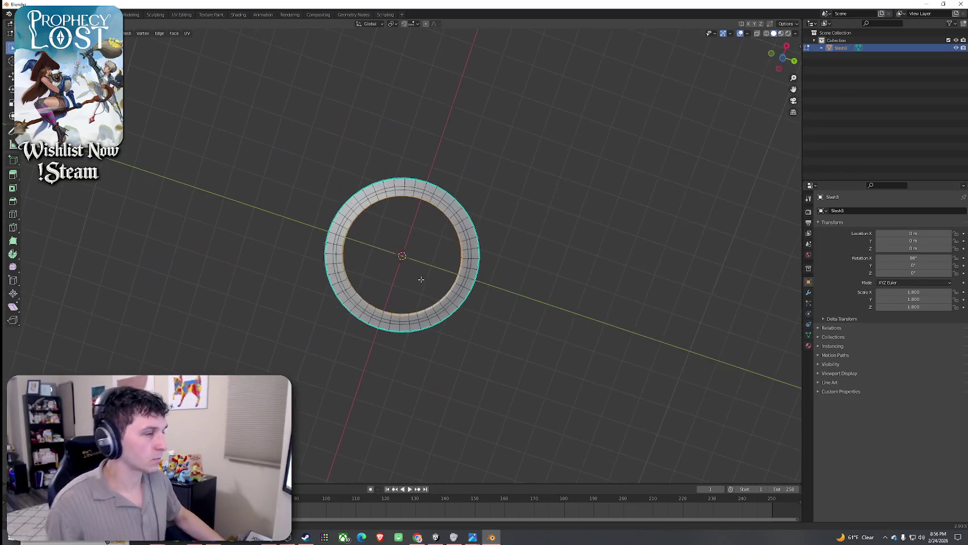
# Start an FBX export from the File menu, then dismiss it
pyautogui.click(21, 14)
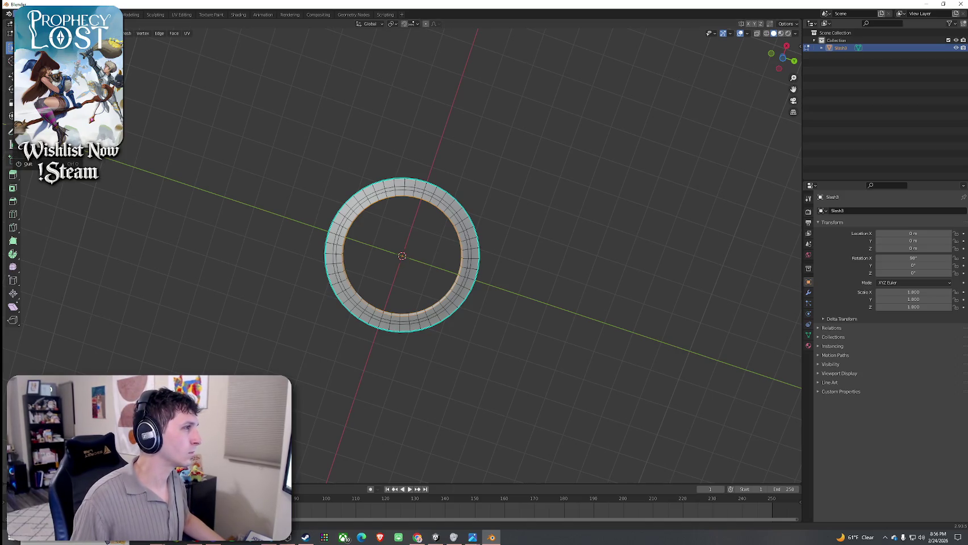
pyautogui.moveTo(68, 121)
pyautogui.click(122, 183)
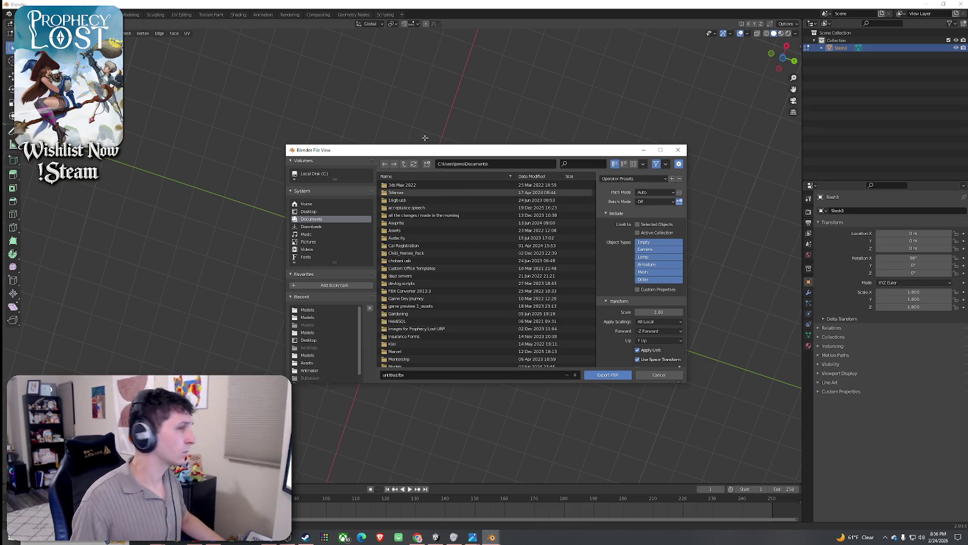
pyautogui.moveTo(425, 149); pyautogui.dragTo(142, 125)
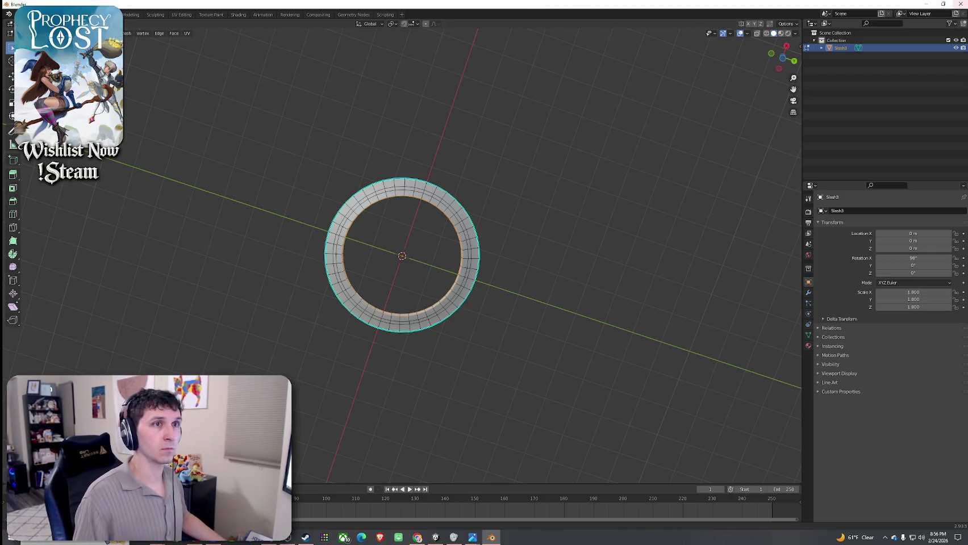
# Close Blender, saving the ring model as slash 6.blend
pyautogui.click(960, 4)
pyautogui.click(476, 283)
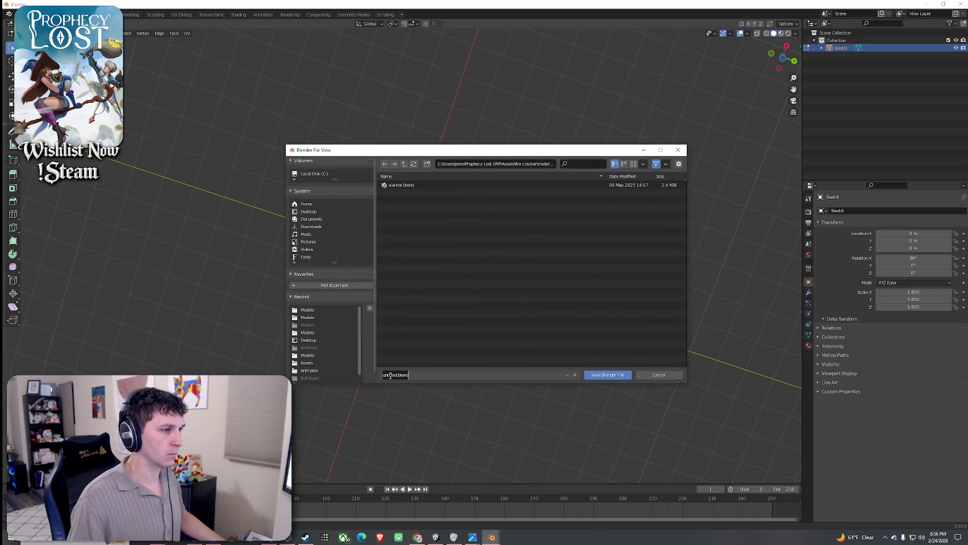
pyautogui.write('slash 3')
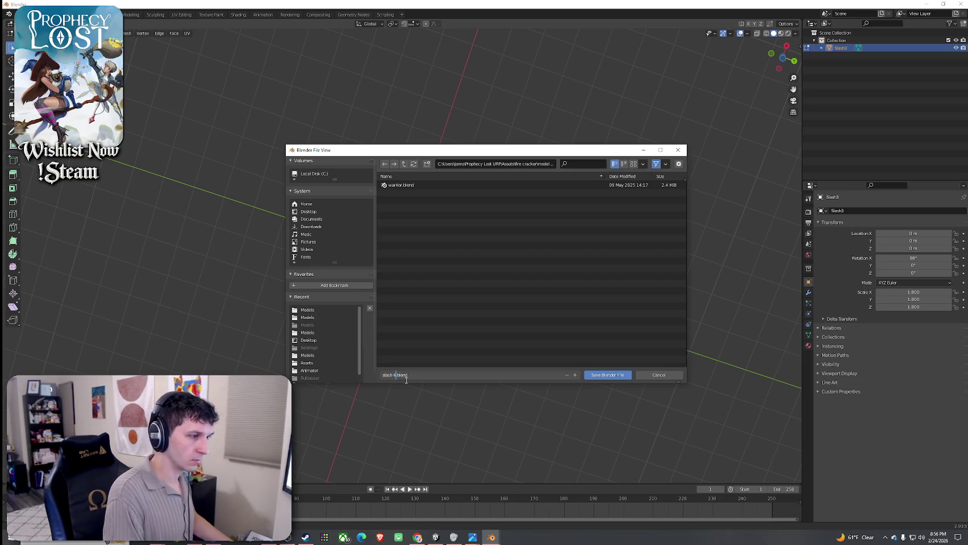
pyautogui.write('slash 6')
pyautogui.click(406, 383)
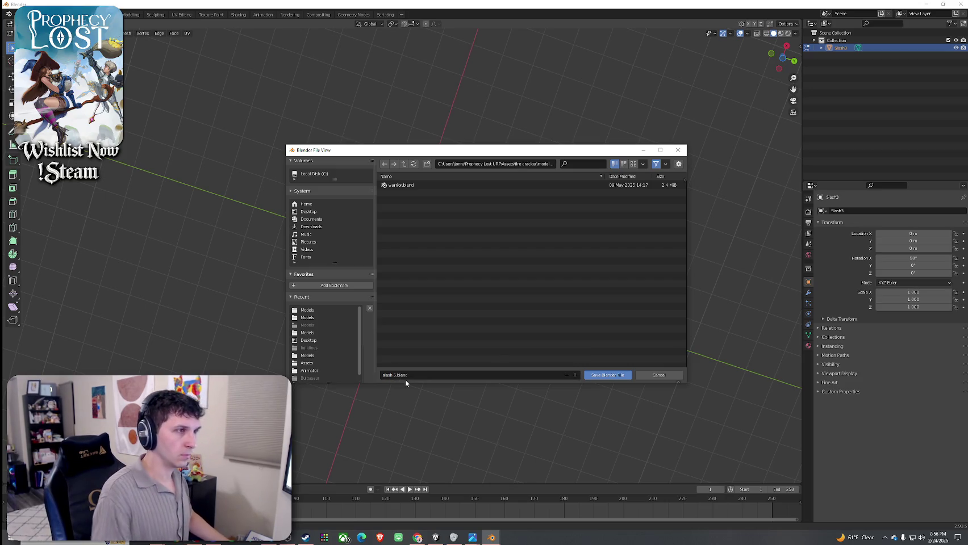
pyautogui.click(607, 375)
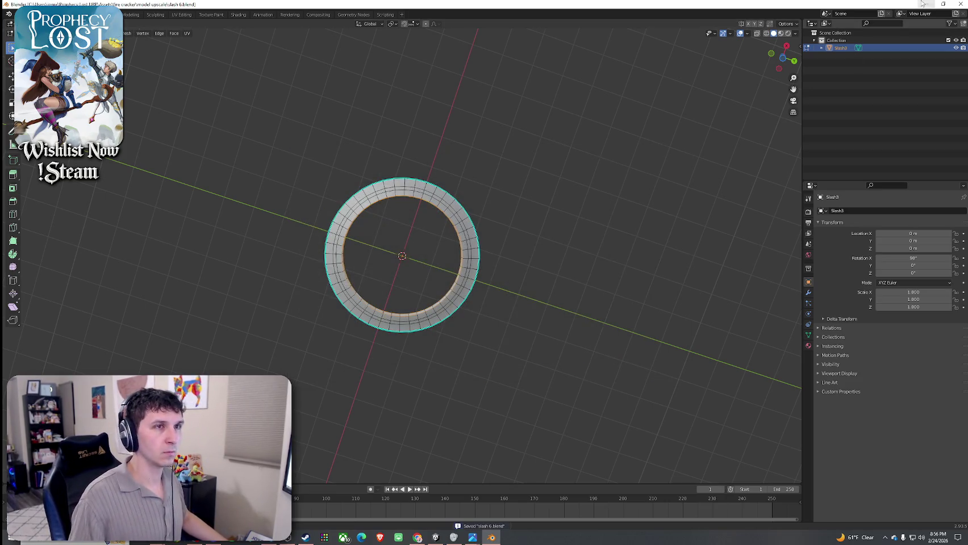
pyautogui.click(960, 4)
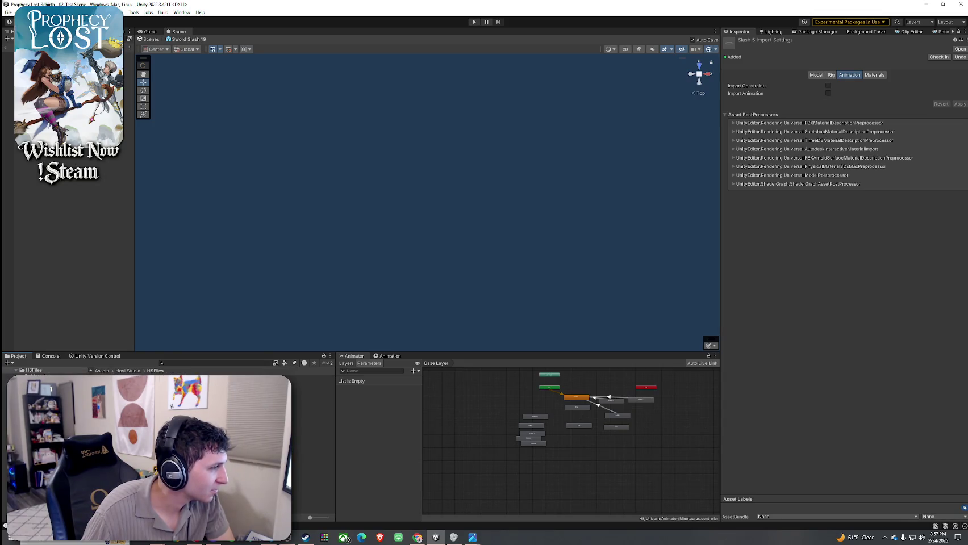
# In Models, preview Slash 6's Slash3 ring mesh, then select the Sword Slash 19 particle system
pyautogui.doubleClick(113, 385)
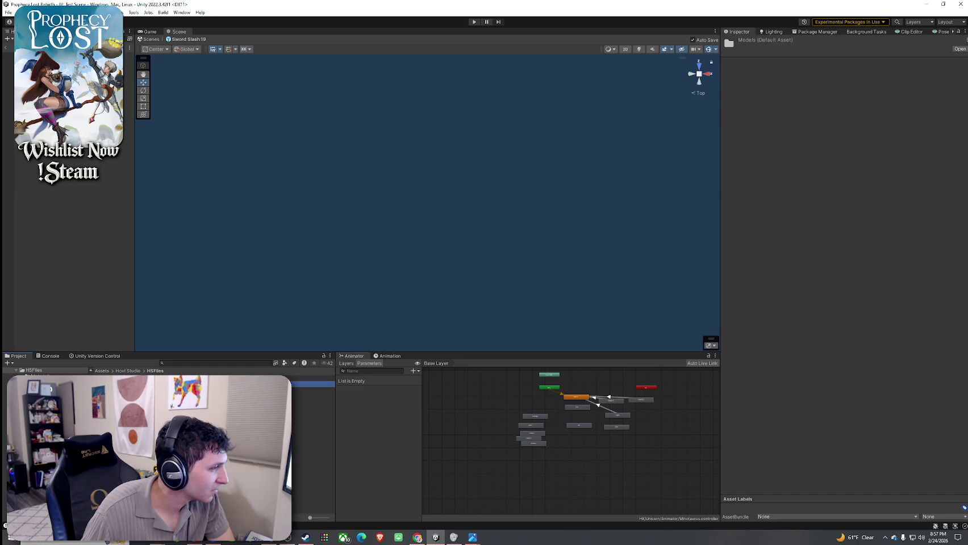
pyautogui.click(311, 444)
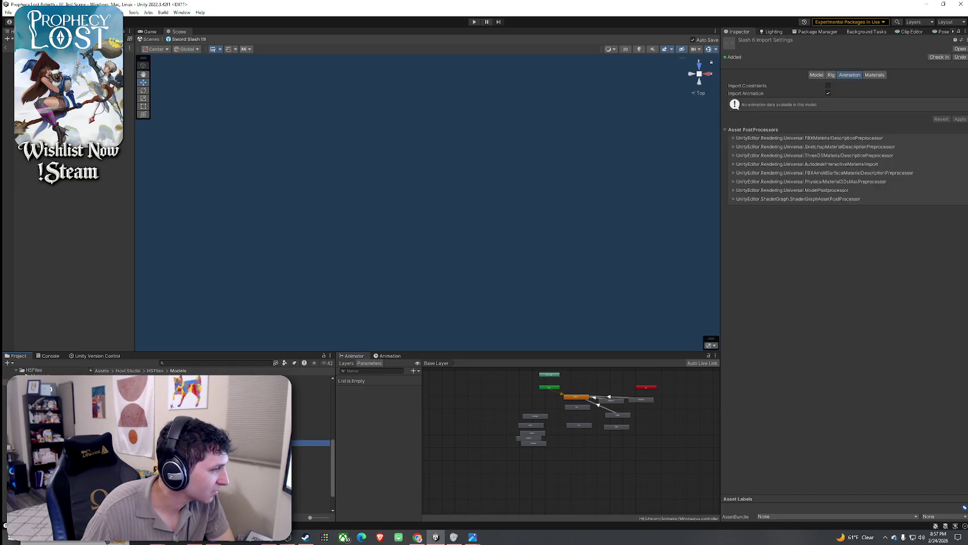
pyautogui.click(310, 451)
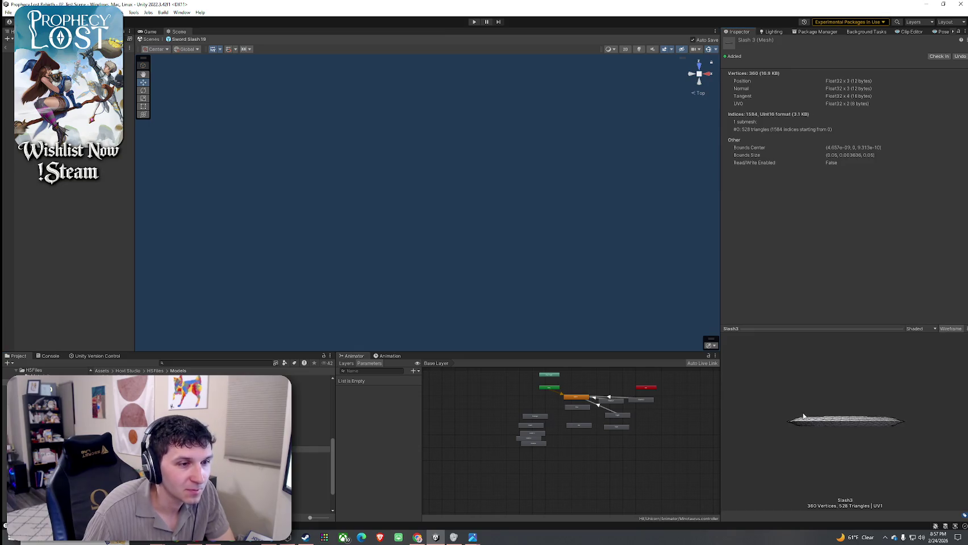
pyautogui.moveTo(822, 491)
pyautogui.mouseDown()
pyautogui.moveTo(850, 440)
pyautogui.moveTo(834, 419)
pyautogui.moveTo(830, 454)
pyautogui.moveTo(838, 406)
pyautogui.moveTo(850, 490)
pyautogui.moveTo(800, 348)
pyautogui.moveTo(812, 279)
pyautogui.mouseUp()
pyautogui.scroll(8, 838, 375)
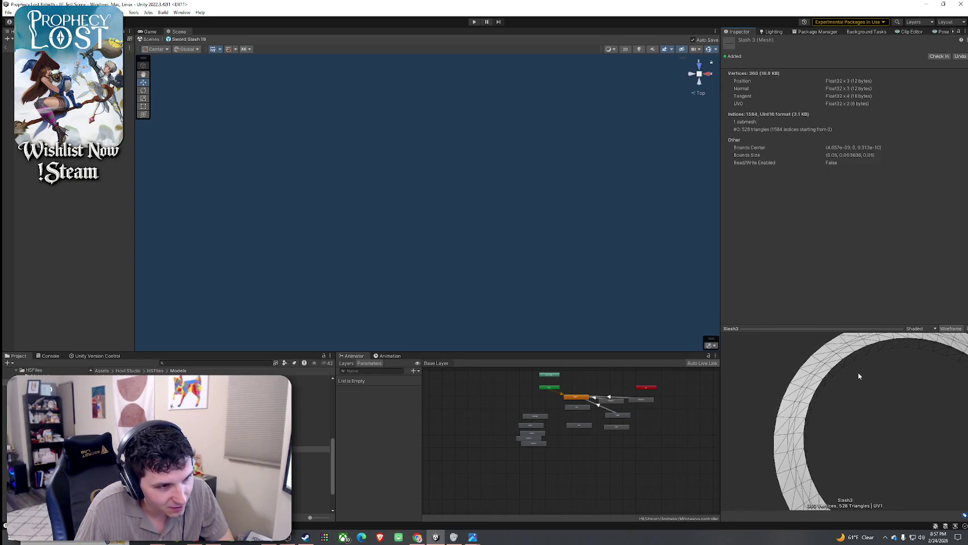
pyautogui.scroll(-8, 784, 416)
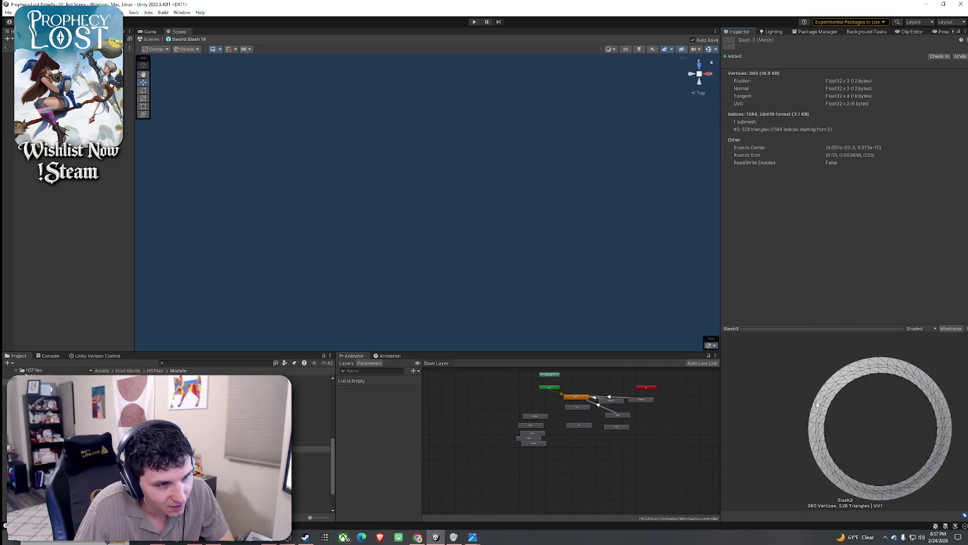
pyautogui.moveTo(846, 405)
pyautogui.mouseDown()
pyautogui.moveTo(787, 380)
pyautogui.moveTo(835, 387)
pyautogui.mouseUp()
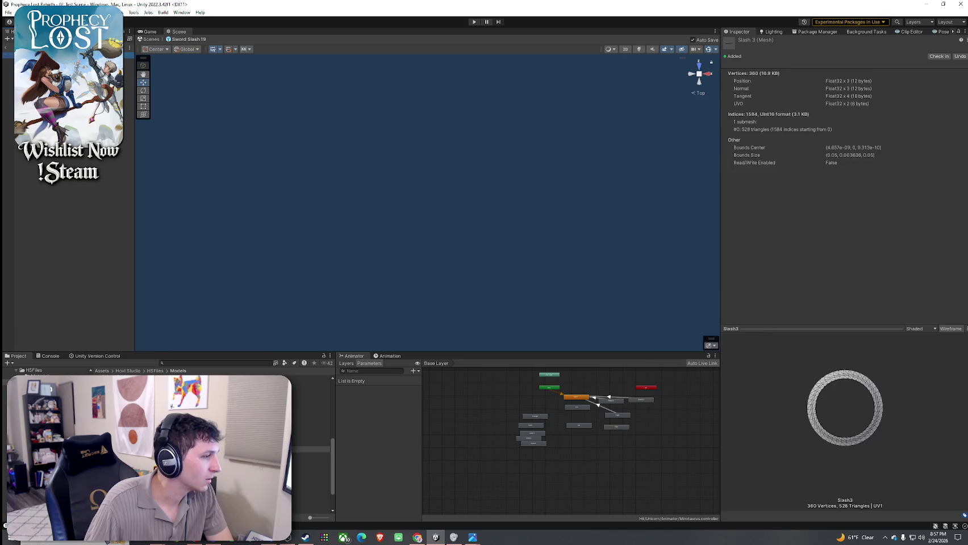
pyautogui.click(57, 55)
pyautogui.scroll(-10, 784, 267)
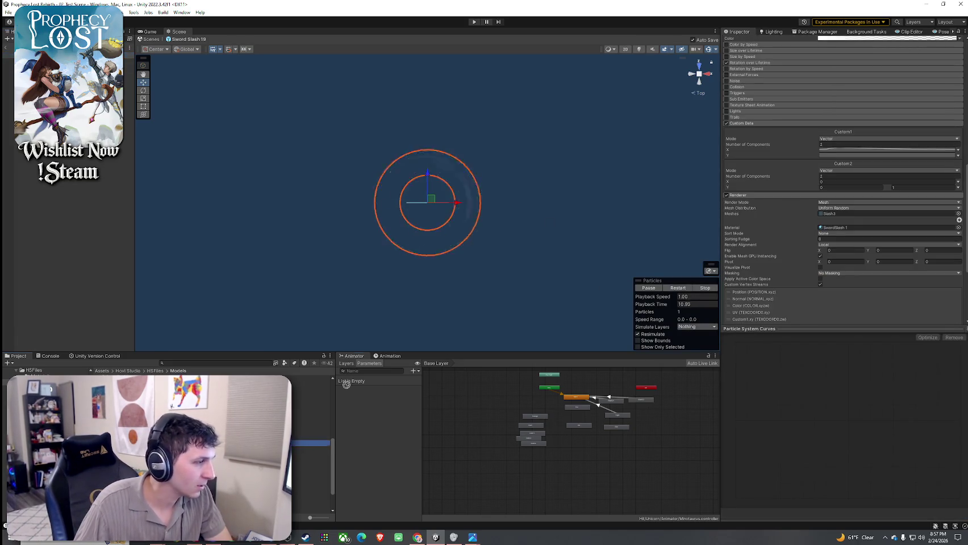
# Inspect the SwordSlash 1 particle material and hide info messages in the Console
pyautogui.click(843, 227)
pyautogui.click(843, 227)
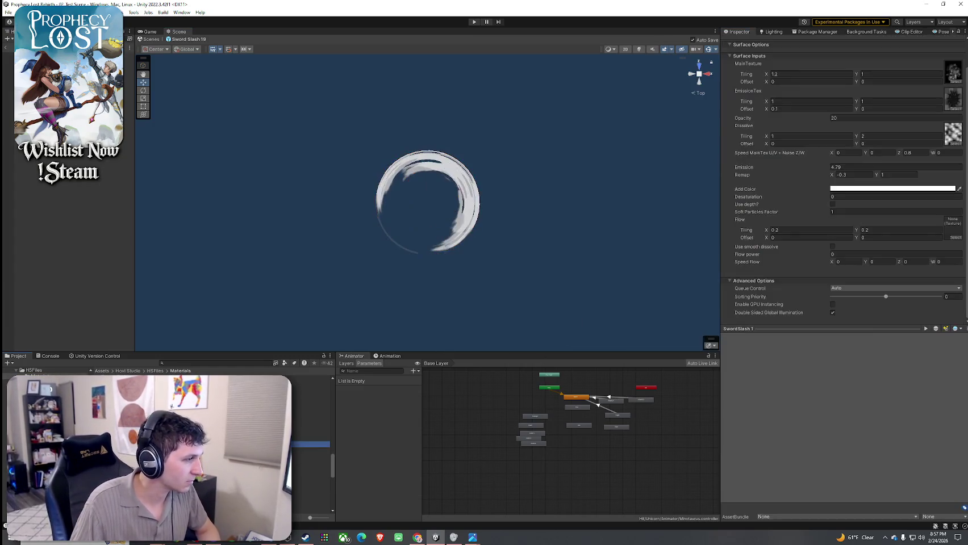
pyautogui.click(51, 356)
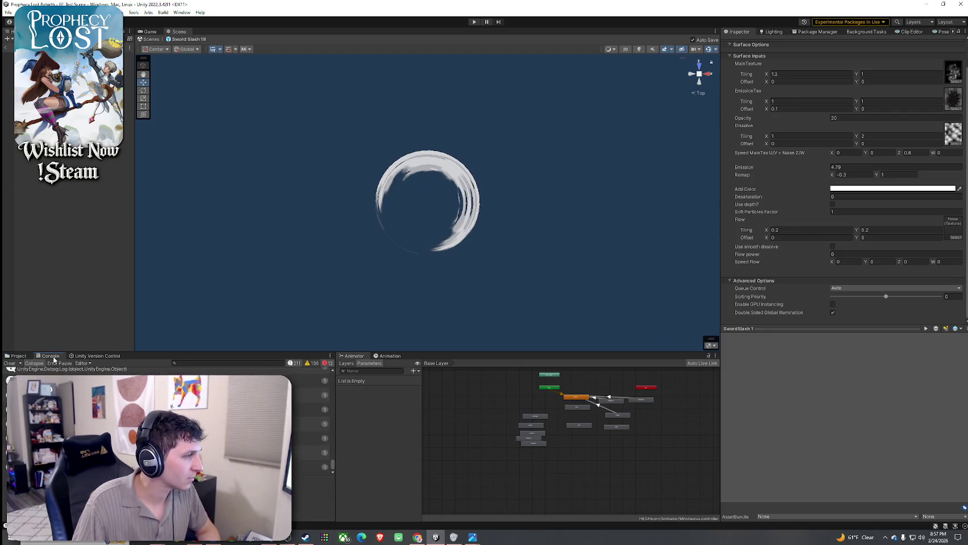
pyautogui.click(294, 364)
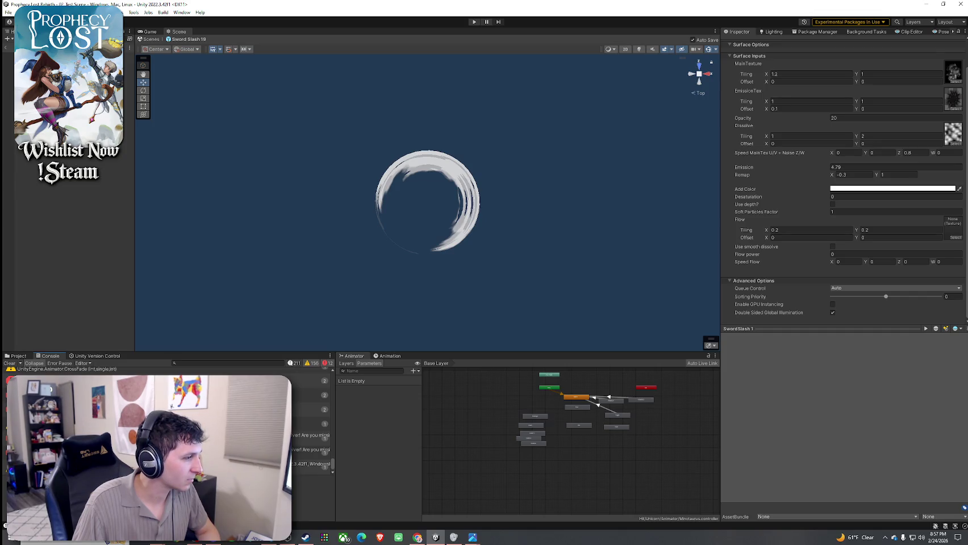
pyautogui.click(19, 356)
# Reselect Sword Slash 19, replay its slash twice, and open the Slash3 mesh's import settings
pyautogui.click(9, 55)
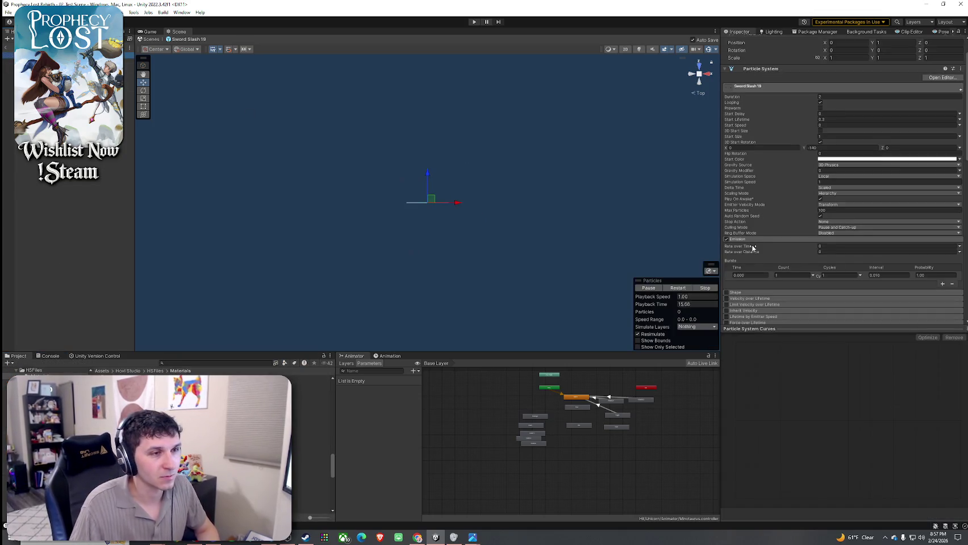
pyautogui.scroll(-10, 766, 248)
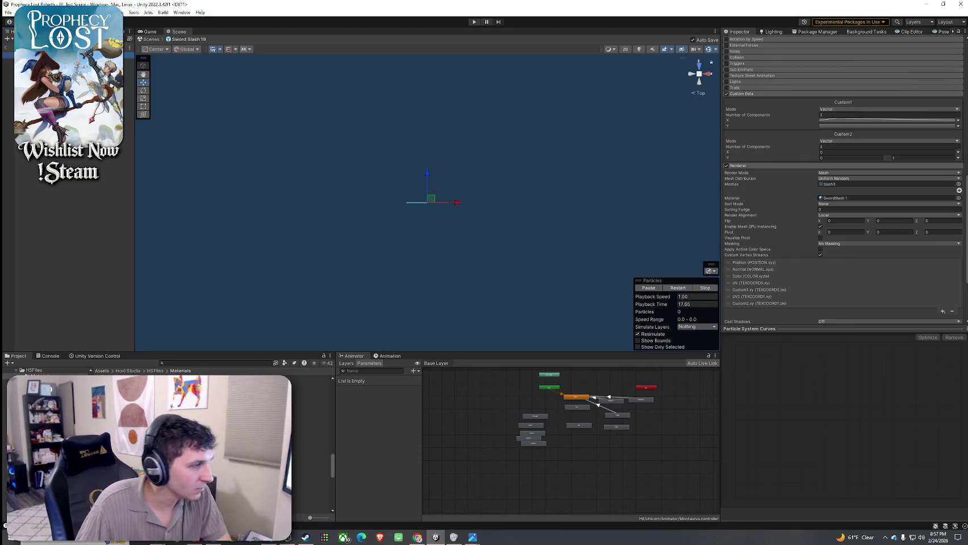
pyautogui.click(833, 184)
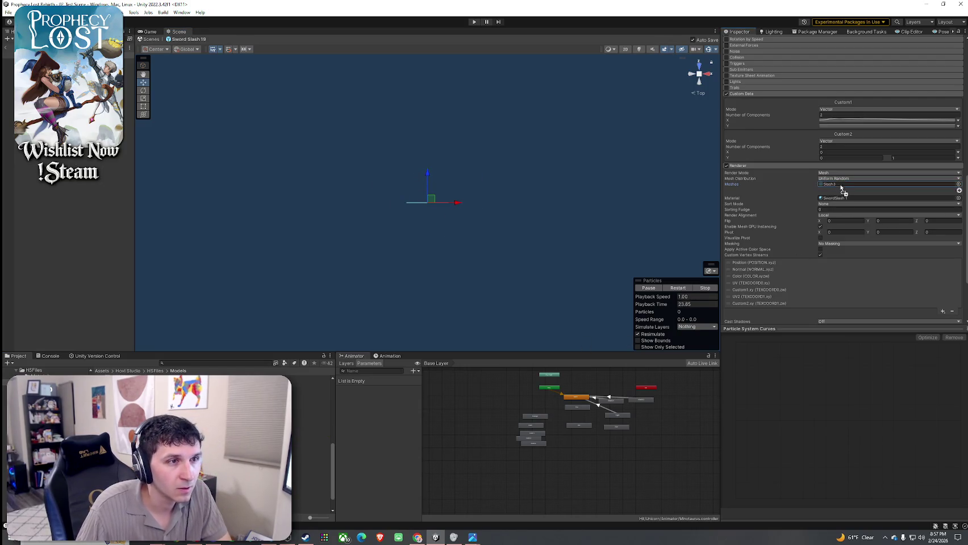
pyautogui.click(679, 289)
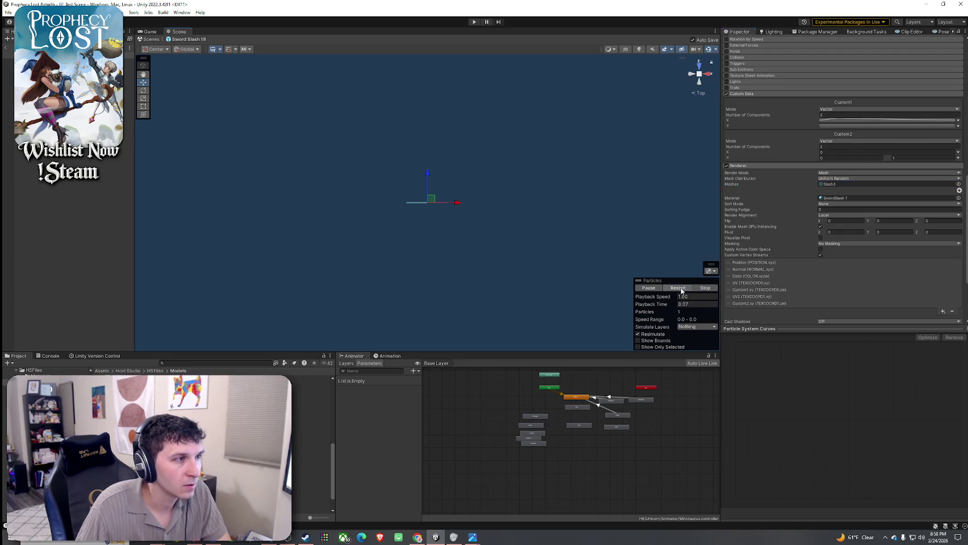
pyautogui.click(677, 288)
pyautogui.click(836, 185)
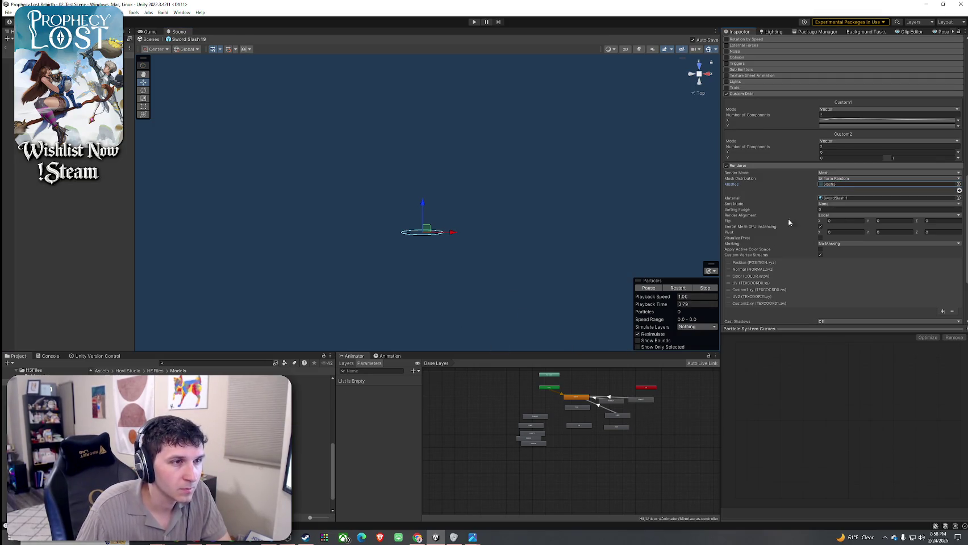
pyautogui.doubleClick(836, 185)
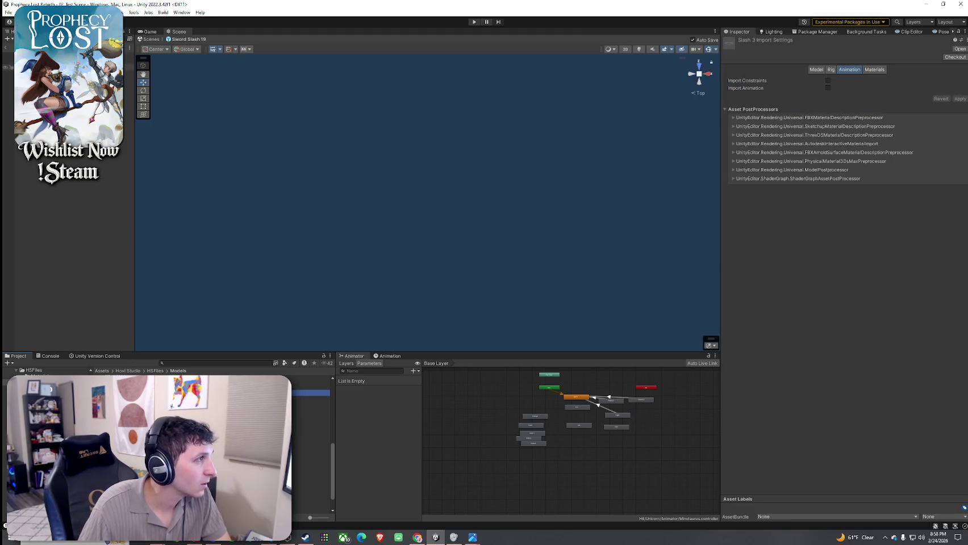
# Undo back to the Sword Slash 19 particle system and replay the slash
pyautogui.hotkey('ctrl', 'z')
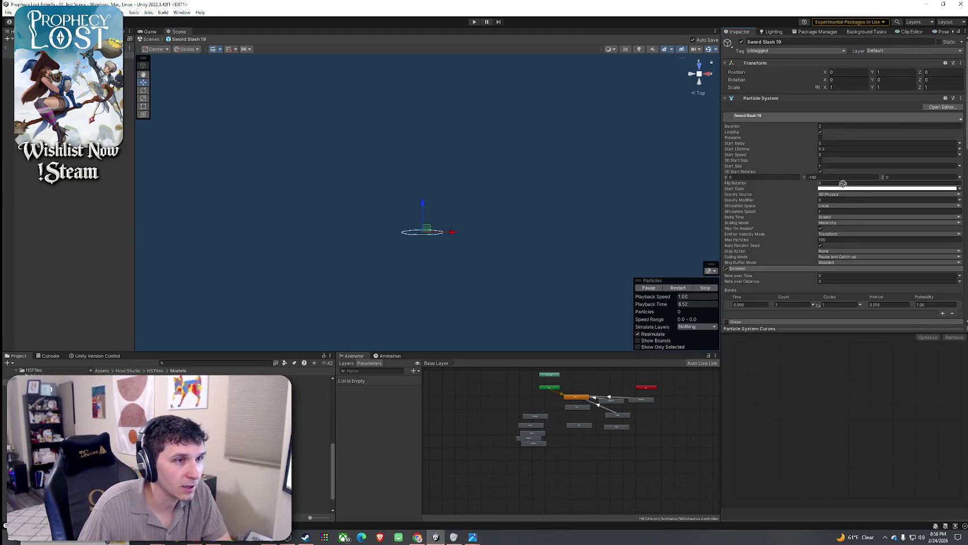
pyautogui.scroll(-10, 843, 184)
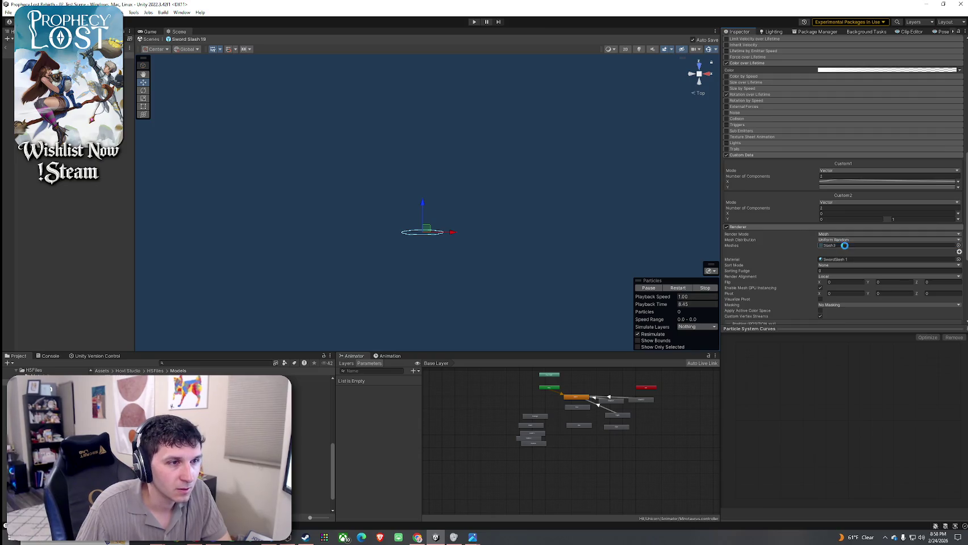
pyautogui.click(675, 287)
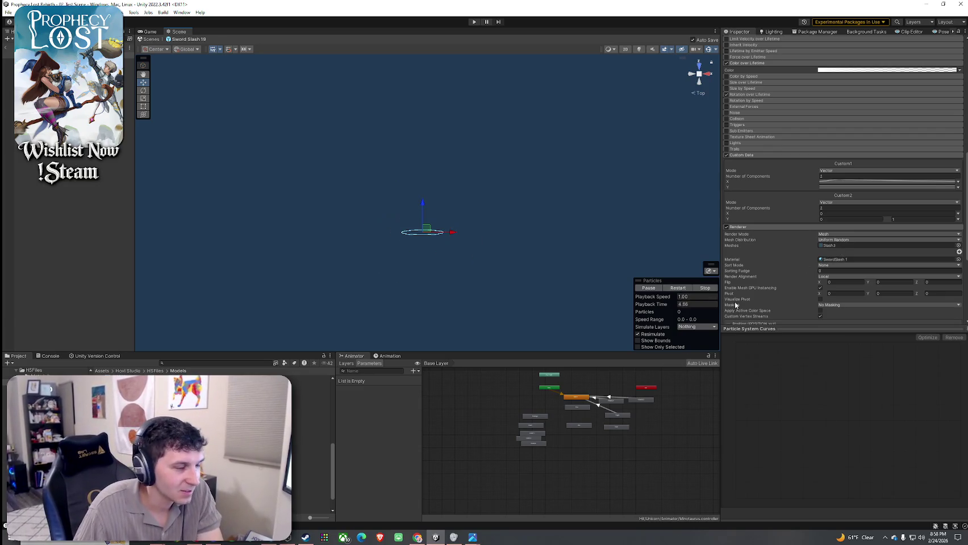
# Import an updated Slash3 ring mesh, compare both mesh previews, then reselect Sword Slash 19
pyautogui.doubleClick(831, 245)
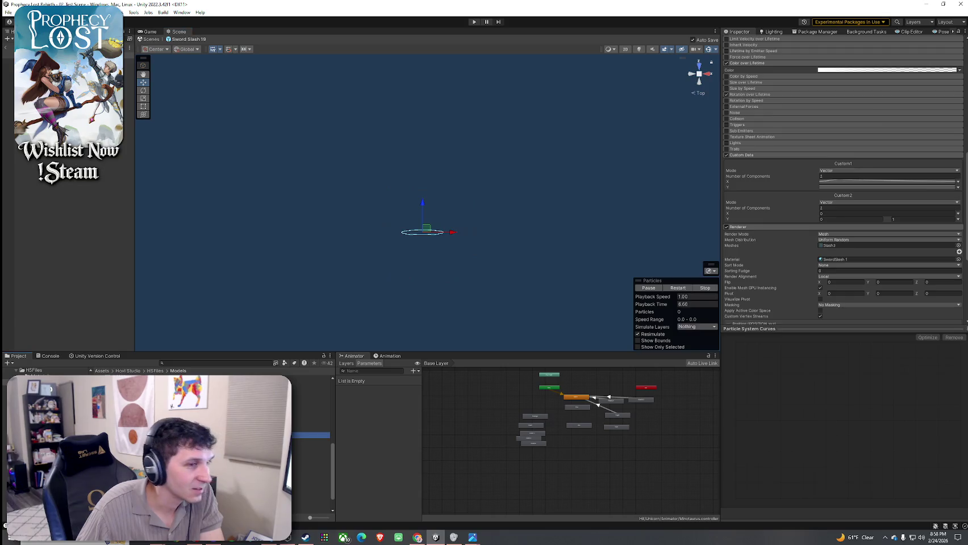
pyautogui.moveTo(766, 391)
pyautogui.mouseDown()
pyautogui.moveTo(783, 484)
pyautogui.moveTo(773, 223)
pyautogui.moveTo(782, 418)
pyautogui.mouseUp()
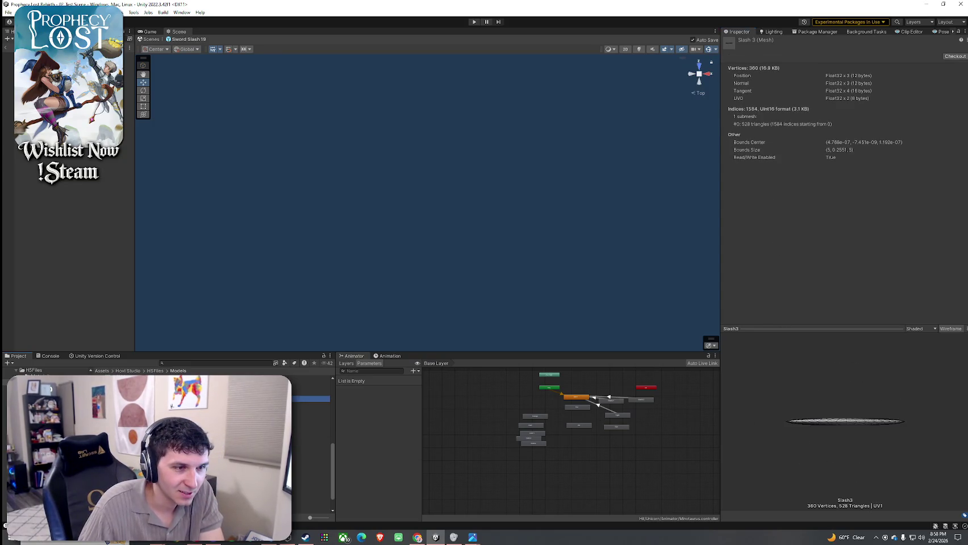
pyautogui.moveTo(741, 390); pyautogui.dragTo(748, 500)
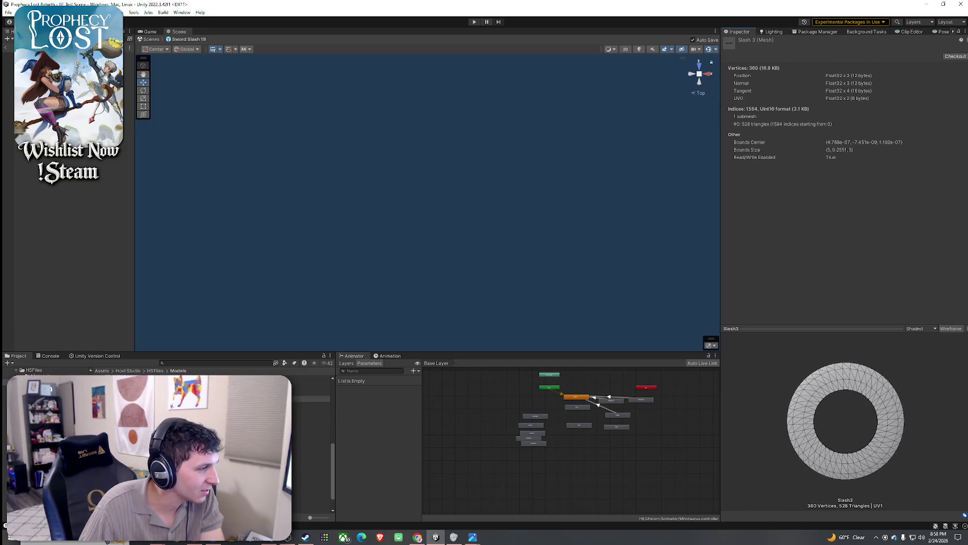
pyautogui.click(310, 435)
pyautogui.moveTo(812, 374)
pyautogui.mouseDown()
pyautogui.moveTo(813, 491)
pyautogui.moveTo(812, 436)
pyautogui.moveTo(676, 441)
pyautogui.mouseUp()
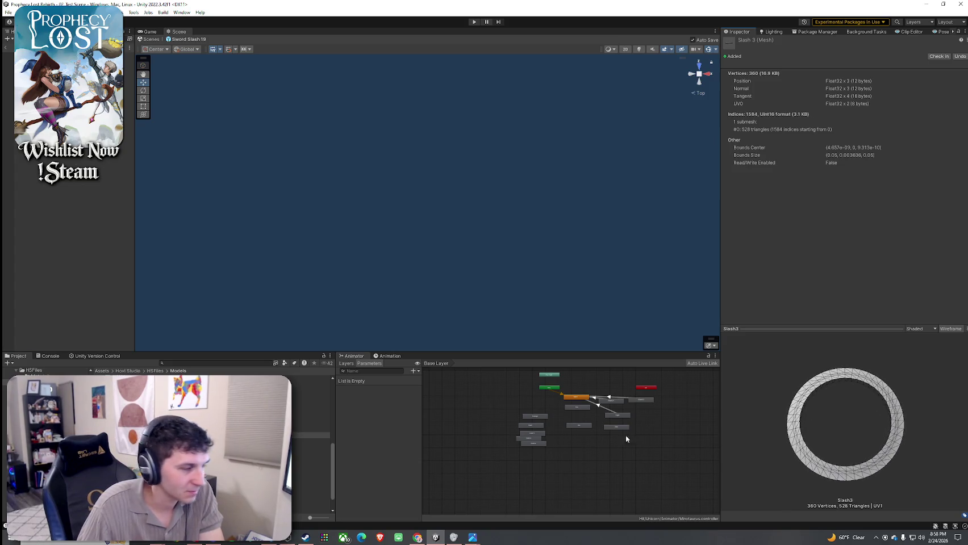
pyautogui.click(34, 55)
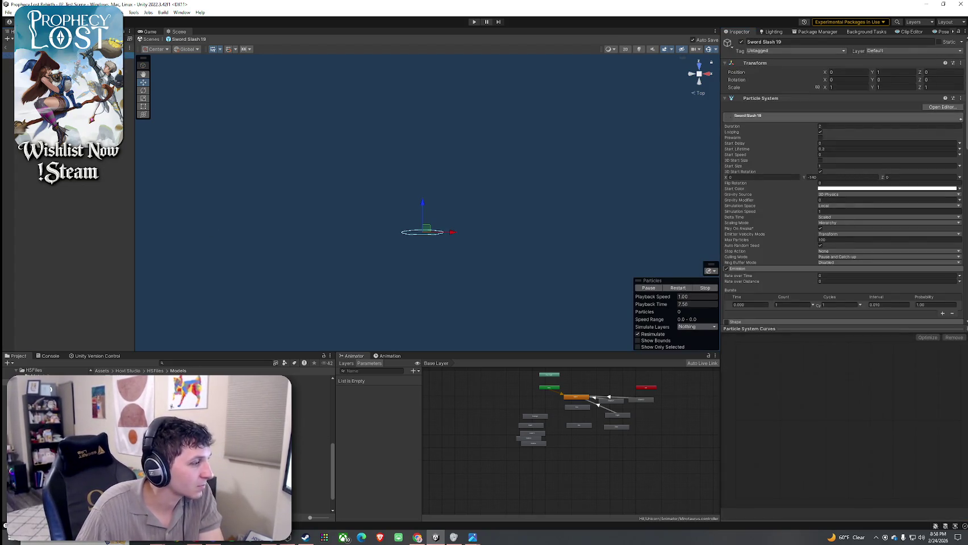
# Put the updated Slash3 mesh in the renderer's Meshes slot, recentre the scene, and replay the ring
pyautogui.scroll(-10, 764, 281)
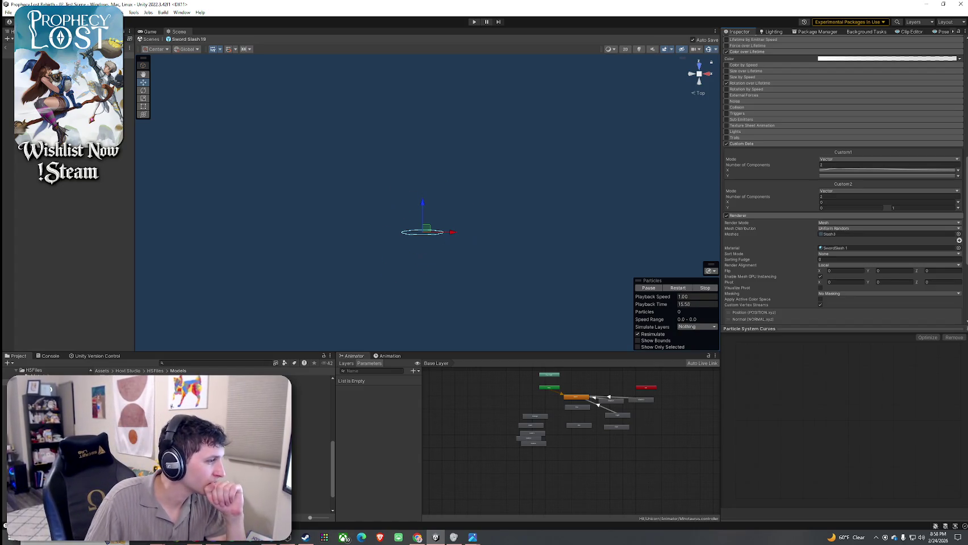
pyautogui.rightClick(142, 442)
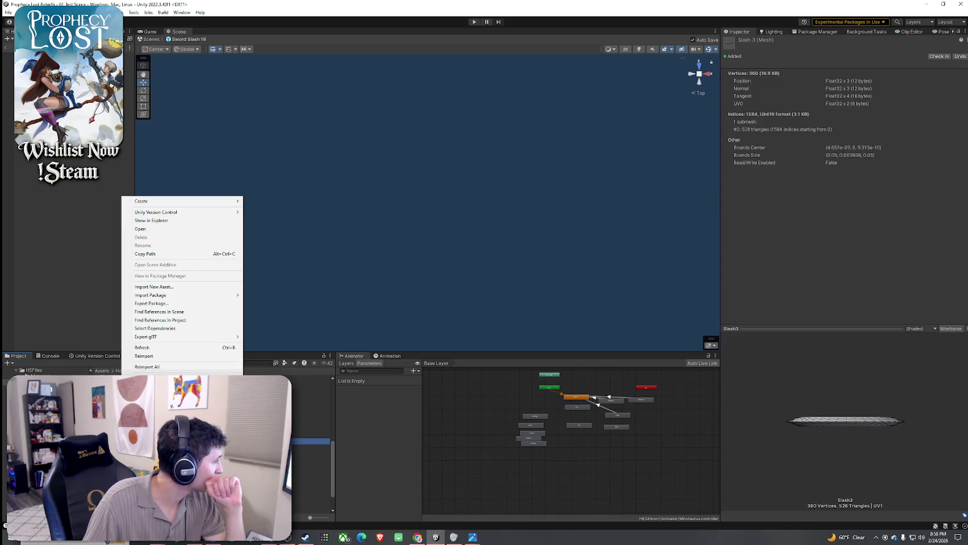
pyautogui.press('Escape')
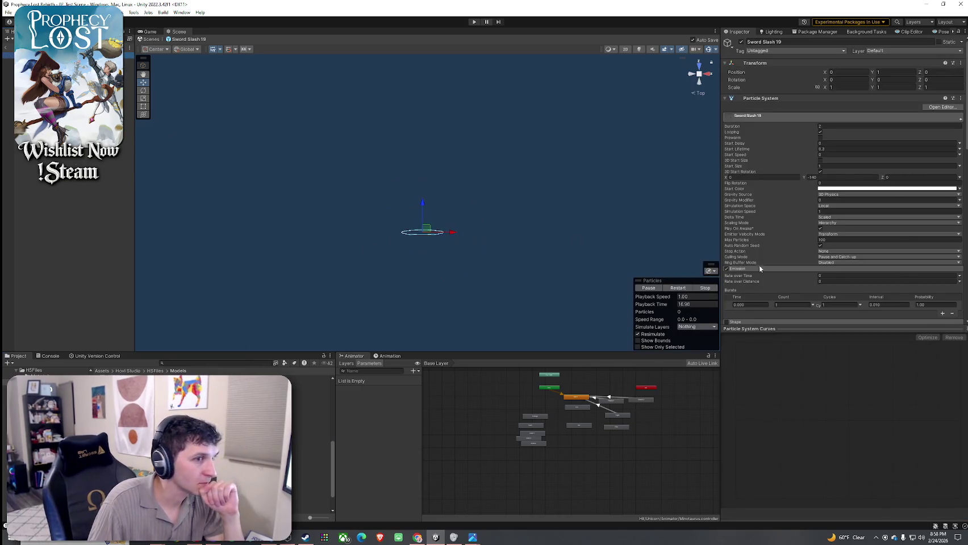
pyautogui.scroll(-5, 794, 295)
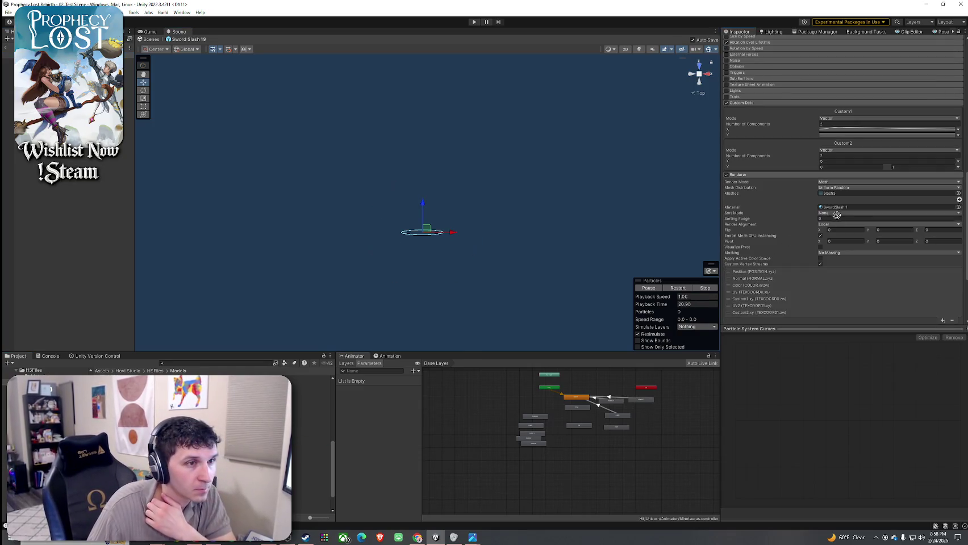
pyautogui.click(837, 194)
pyautogui.moveTo(837, 195); pyautogui.dragTo(837, 192)
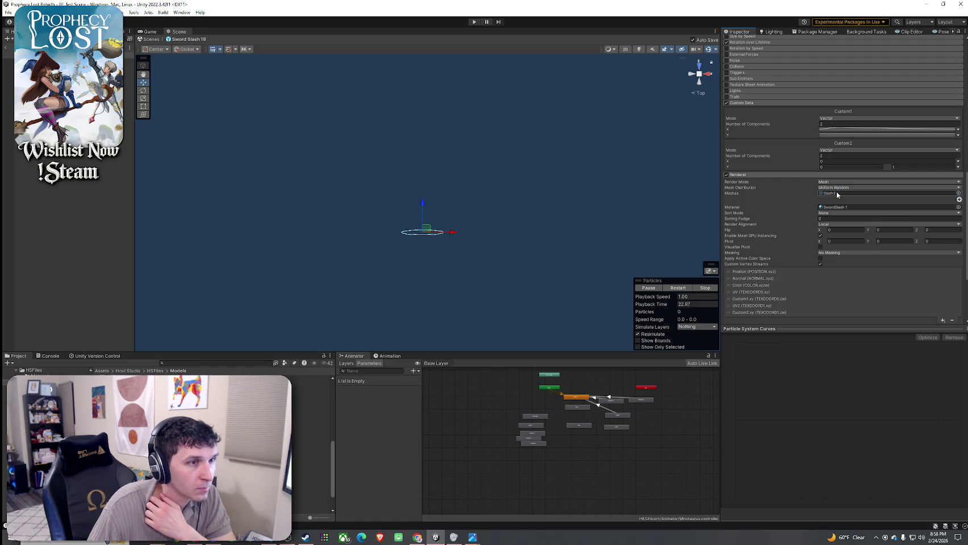
pyautogui.moveTo(527, 194); pyautogui.dragTo(524, 250)
pyautogui.click(668, 290)
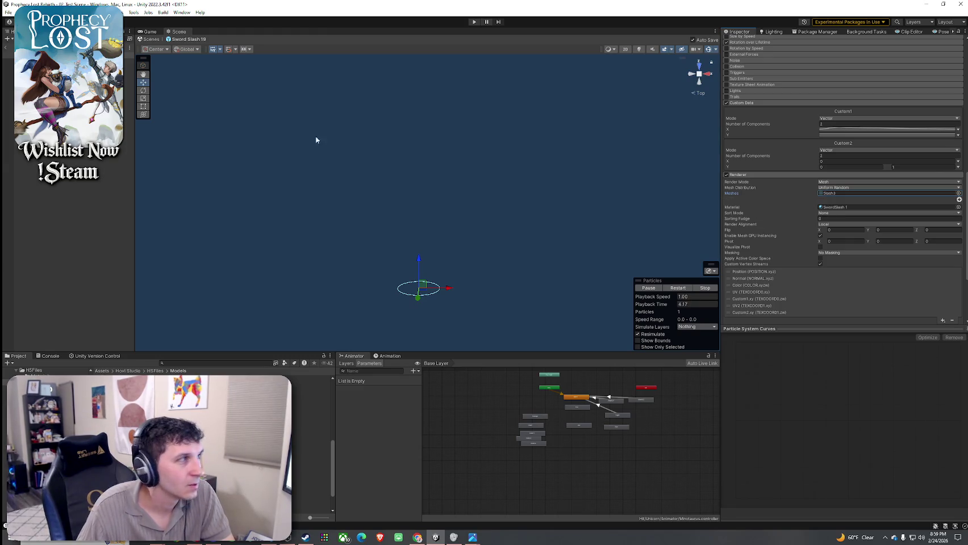
# Frame Sword Slash 19 in the Scene view and replay its white ring four times
pyautogui.press('f')
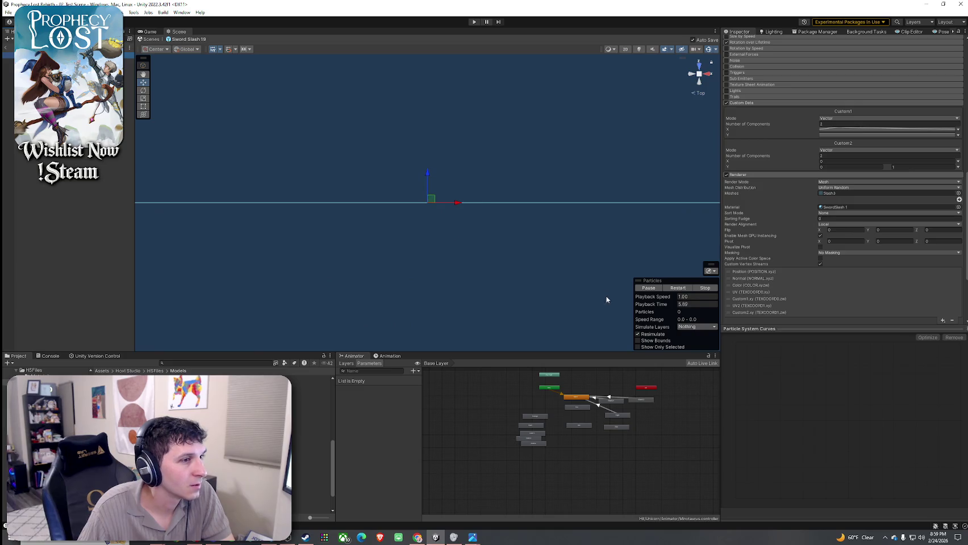
pyautogui.click(671, 289)
pyautogui.click(673, 289)
pyautogui.click(673, 289)
pyautogui.click(673, 289)
# Orbit to a perspective view, reframe the ring, and replay it seven more times
pyautogui.moveTo(523, 263)
pyautogui.mouseDown()
pyautogui.moveTo(493, 218)
pyautogui.moveTo(496, 243)
pyautogui.mouseUp()
pyautogui.press('f')
pyautogui.click(673, 289)
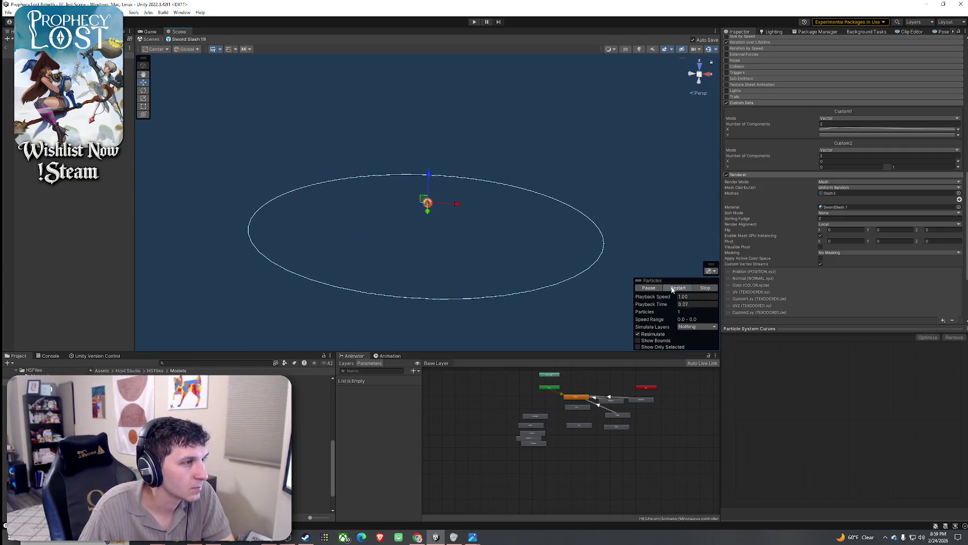
pyautogui.click(673, 289)
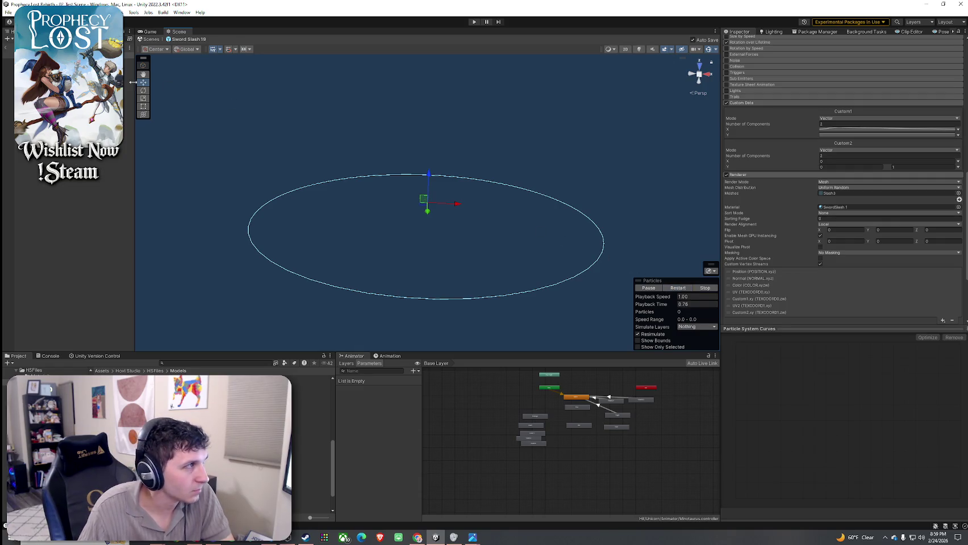
pyautogui.click(679, 289)
pyautogui.click(680, 290)
pyautogui.click(680, 290)
pyautogui.click(680, 290)
pyautogui.click(680, 289)
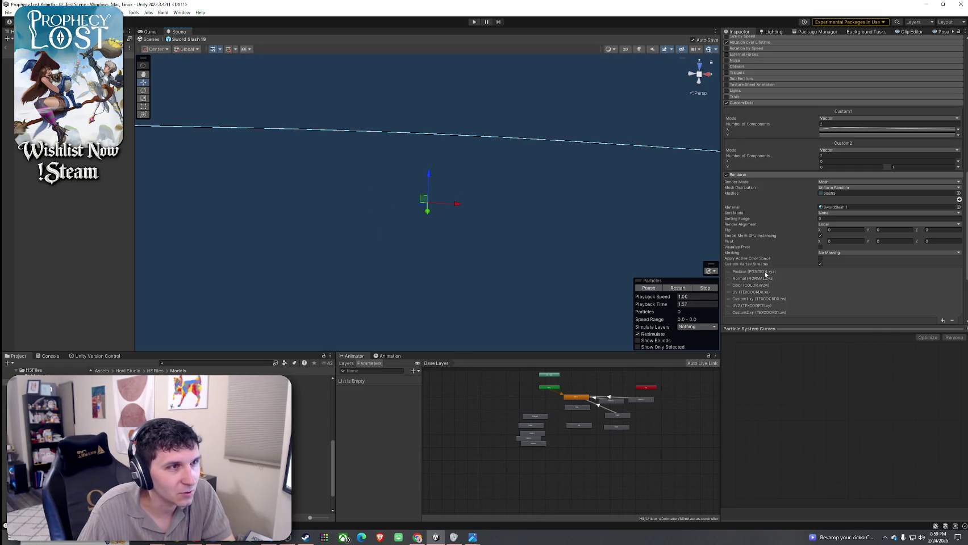
# Open the Slash 4 model's import settings from the Project window
pyautogui.scroll(3, 782, 286)
pyautogui.scroll(7, 782, 284)
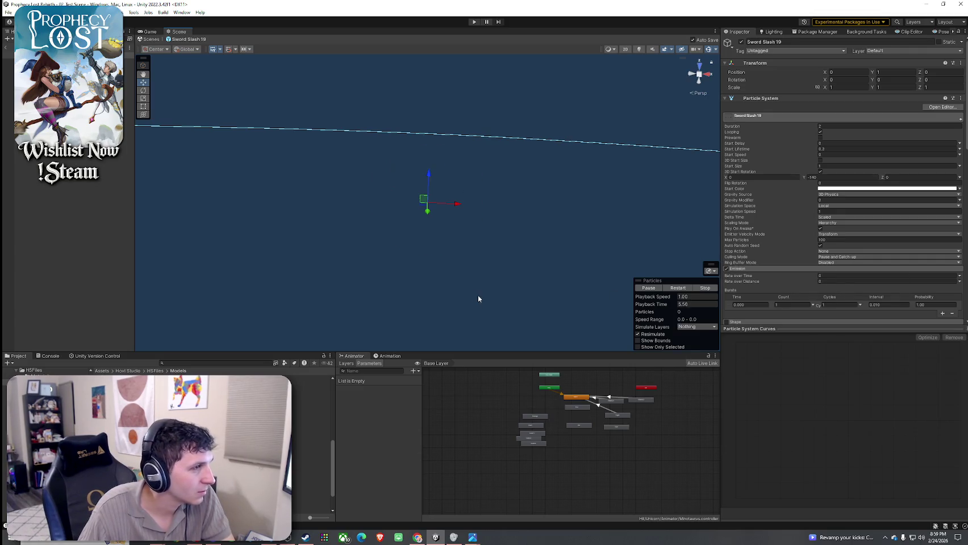
pyautogui.scroll(-15, 755, 240)
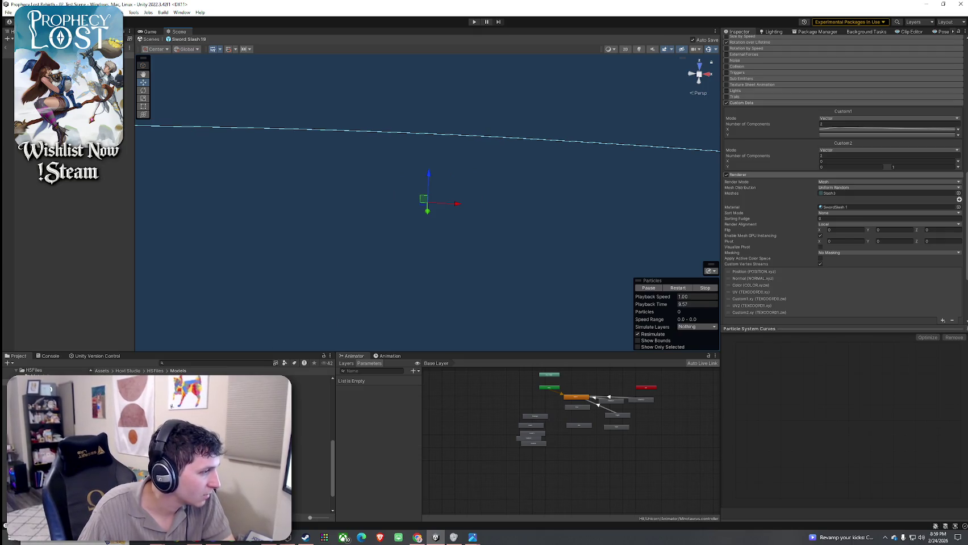
pyautogui.click(311, 415)
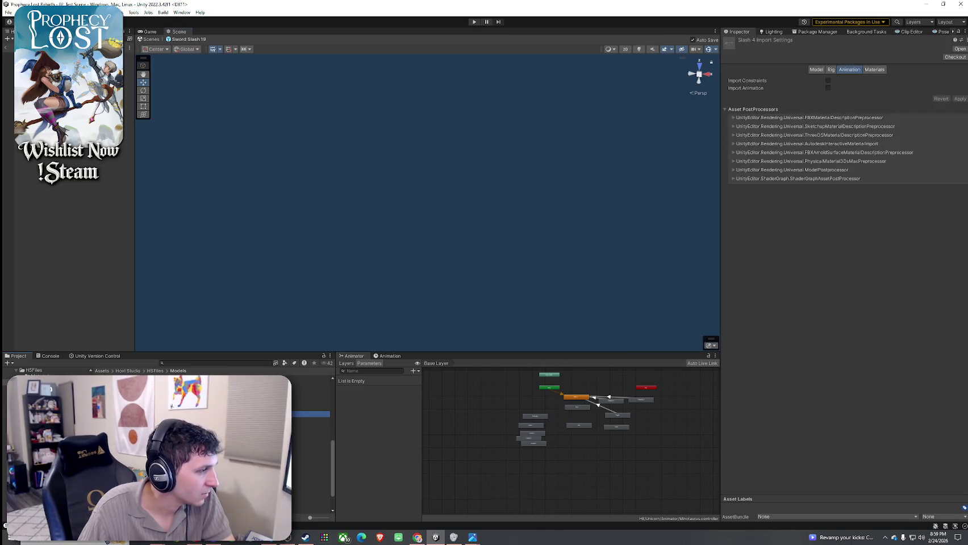
# Select Sword Slash 19 and replay its slash effect
pyautogui.click(129, 55)
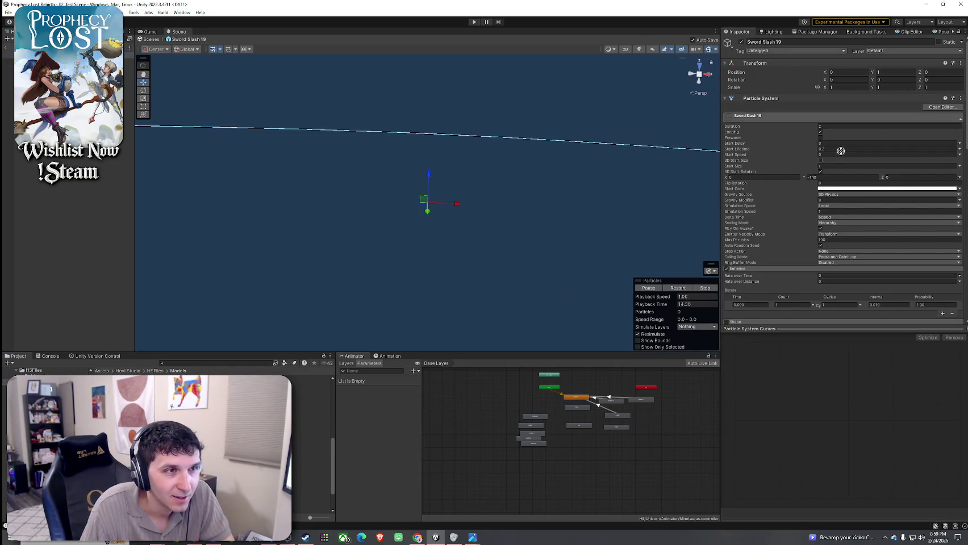
pyautogui.scroll(-15, 818, 277)
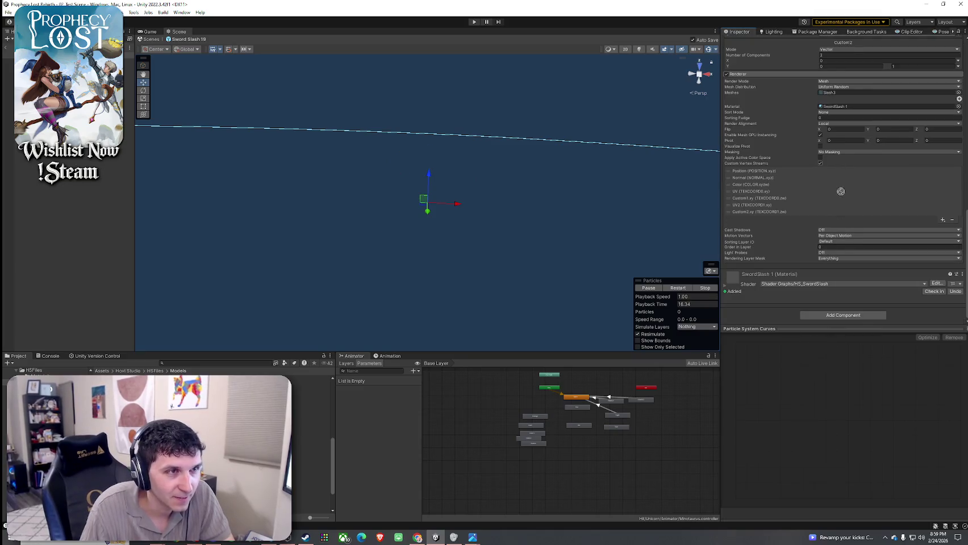
pyautogui.click(678, 288)
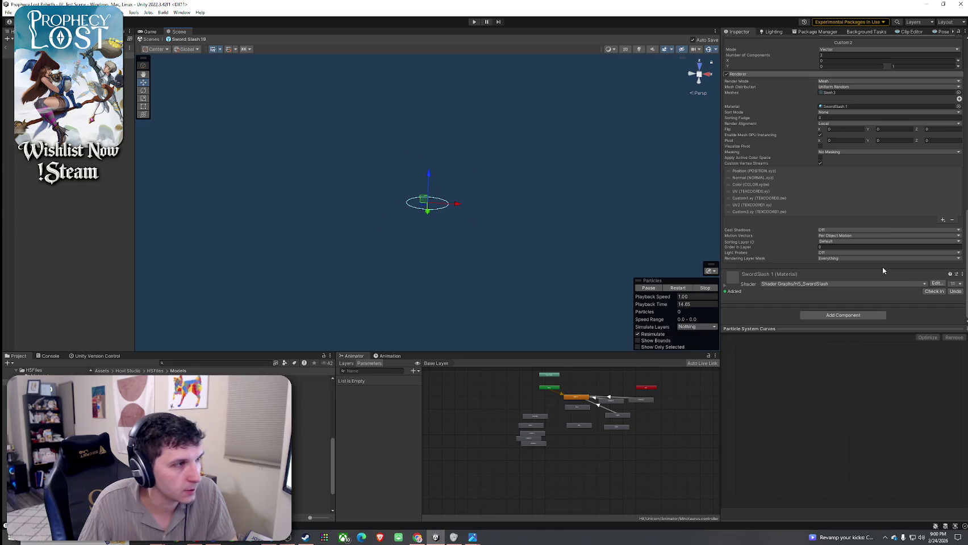
# Review the Slash 6 Model tab and Slash 3 import settings, then return to Sword Slash 19
pyautogui.click(311, 444)
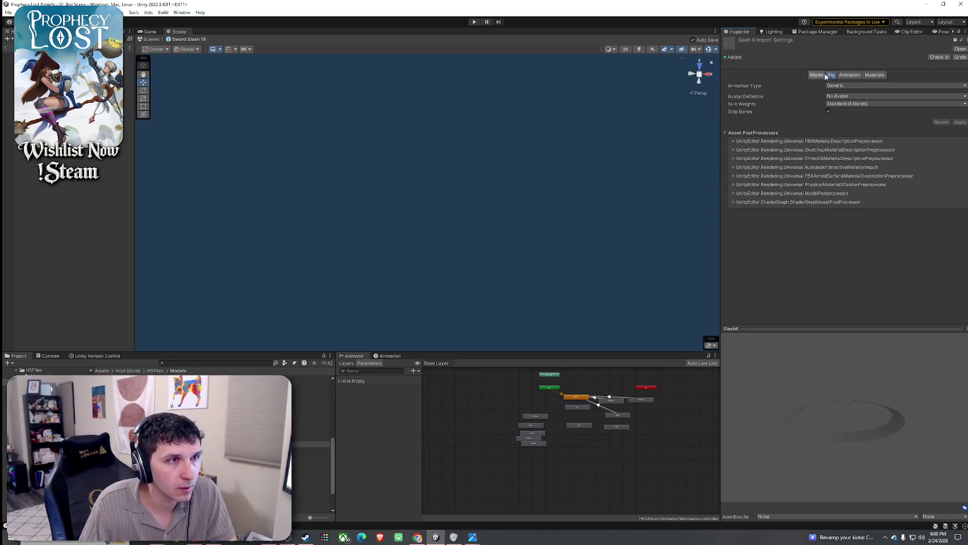
pyautogui.click(818, 76)
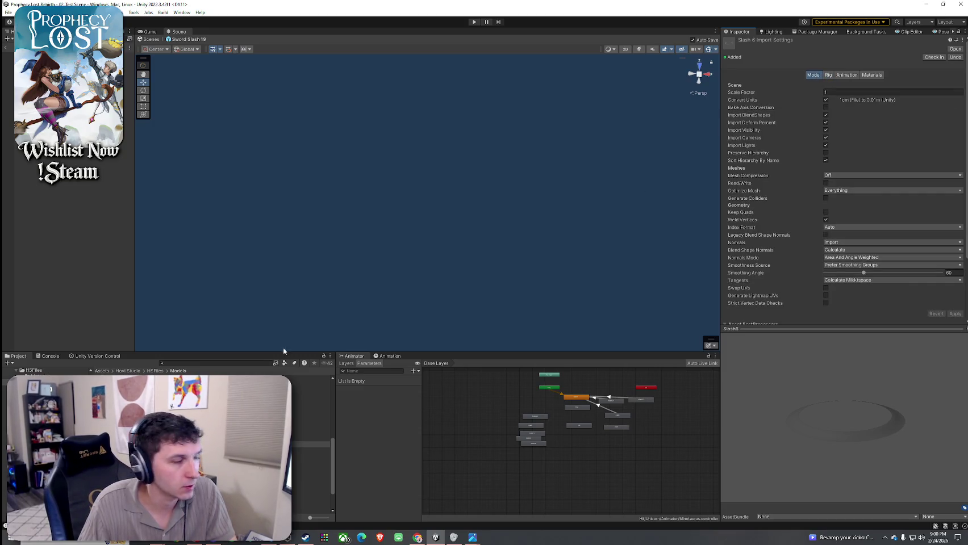
pyautogui.click(311, 451)
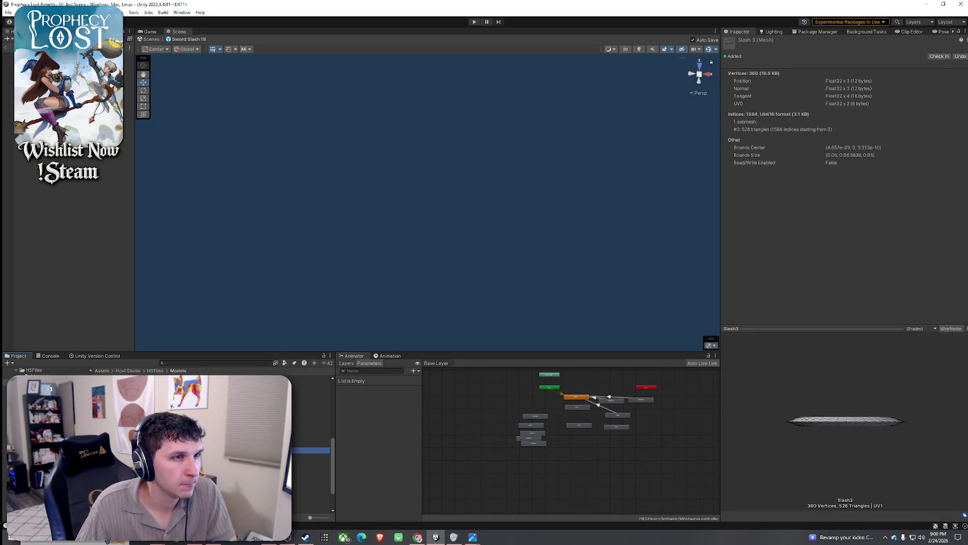
pyautogui.click(312, 408)
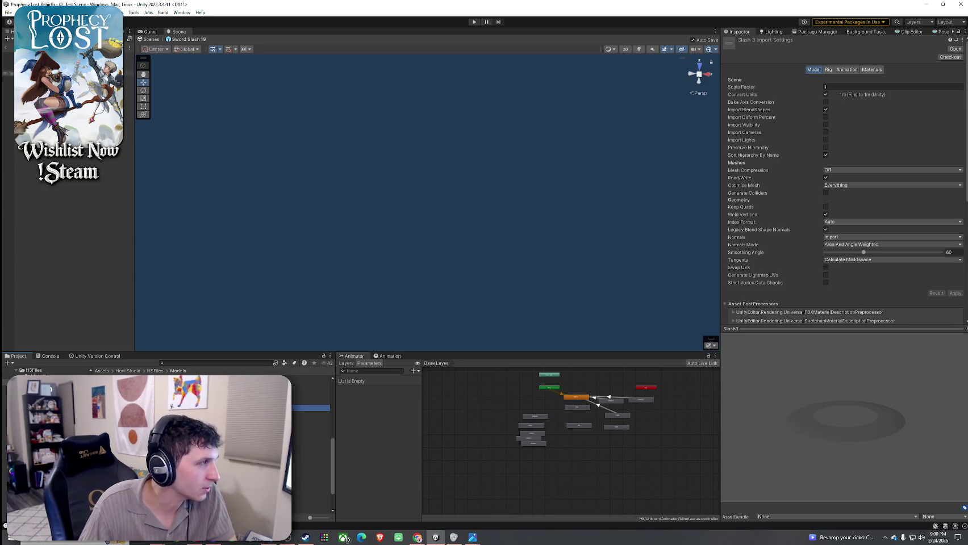
pyautogui.click(40, 47)
pyautogui.scroll(-10, 796, 317)
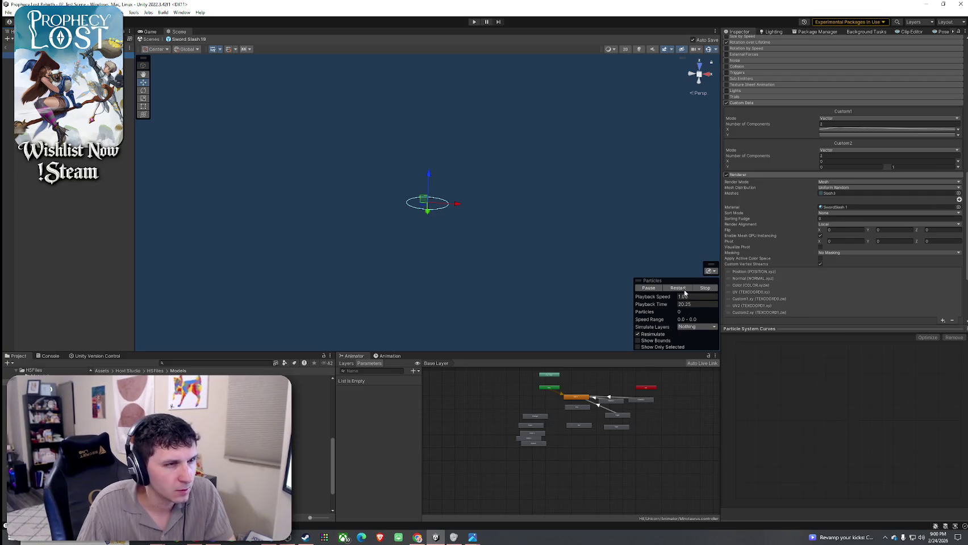
# Assign the Slash3 mesh to the particle meshes and set the scale to 100
pyautogui.moveTo(311, 450)
pyautogui.mouseDown()
pyautogui.moveTo(833, 210)
pyautogui.moveTo(834, 197)
pyautogui.mouseUp()
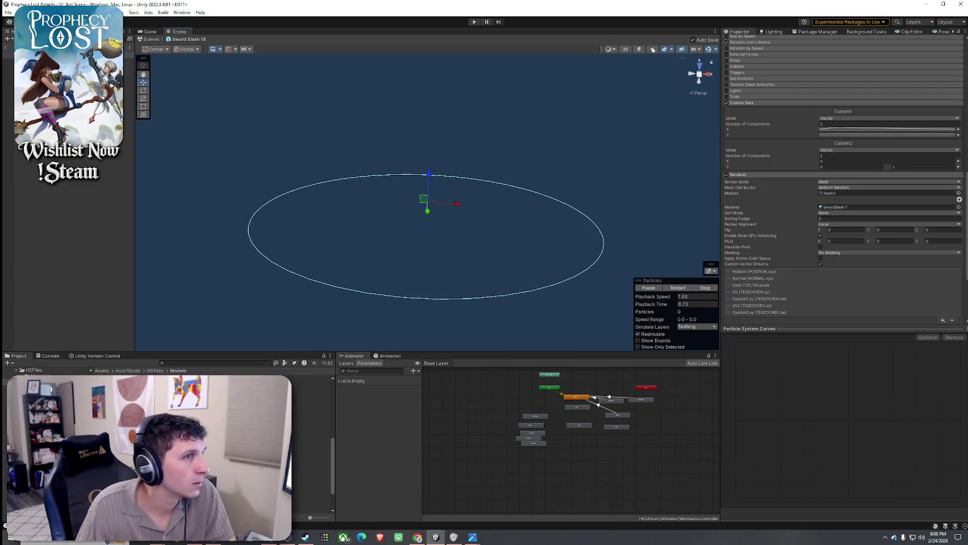
pyautogui.scroll(15, 796, 159)
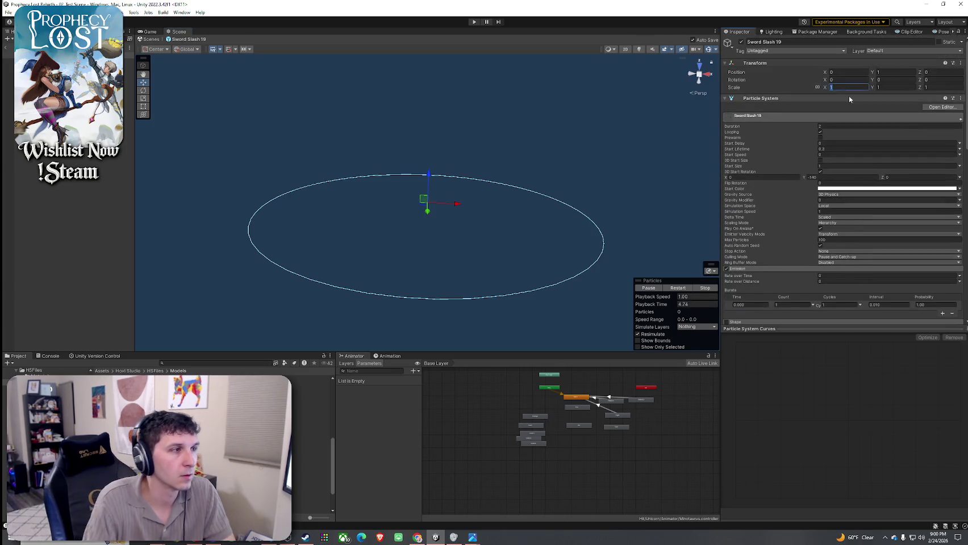
pyautogui.write('100')
pyautogui.press('Return')
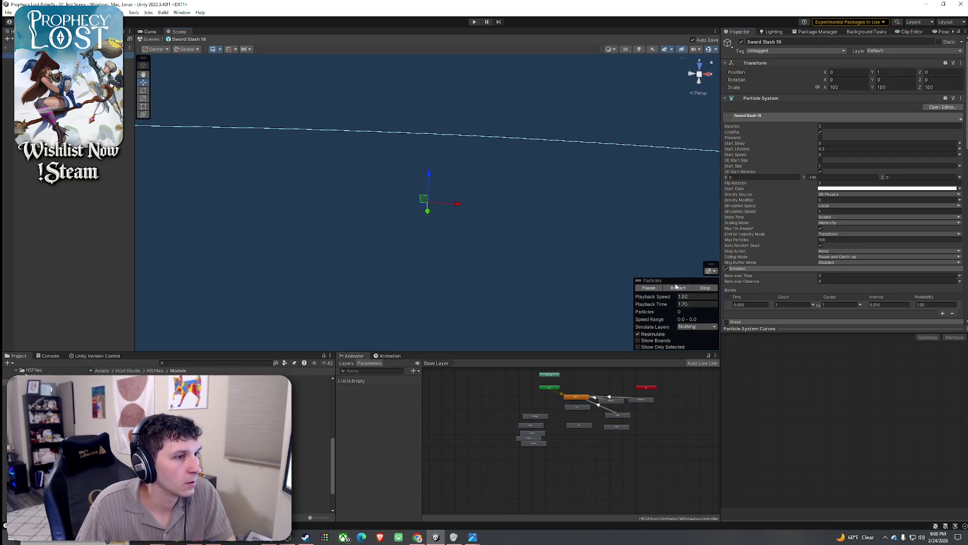
# Replay the ring slash eleven times and orbit to view it at an angle
pyautogui.click(679, 291)
pyautogui.click(679, 290)
pyautogui.click(679, 290)
pyautogui.click(679, 290)
pyautogui.click(679, 291)
pyautogui.click(679, 291)
pyautogui.click(679, 290)
pyautogui.click(679, 291)
pyautogui.click(679, 290)
pyautogui.click(679, 291)
pyautogui.click(679, 291)
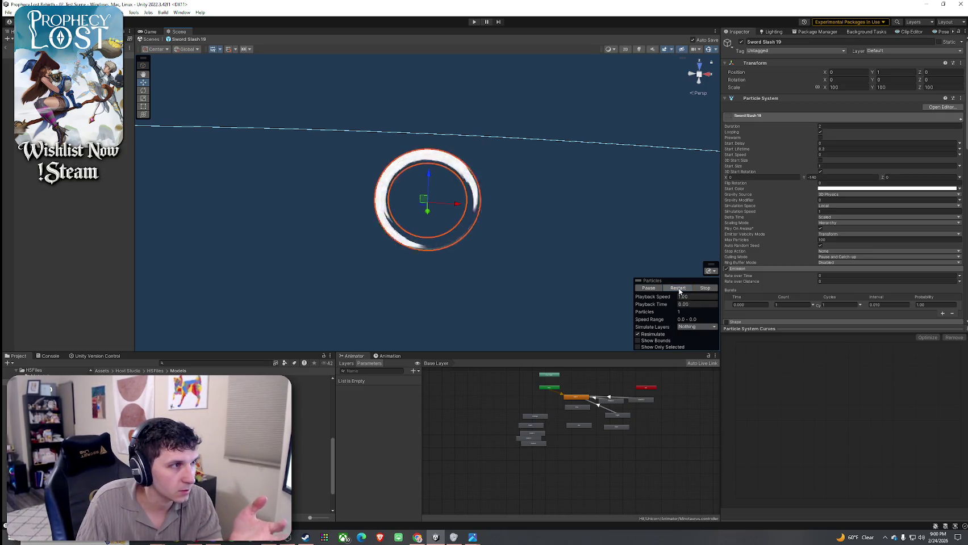
pyautogui.moveTo(510, 207)
pyautogui.mouseDown()
pyautogui.moveTo(523, 226)
pyautogui.moveTo(478, 253)
pyautogui.mouseUp()
pyautogui.scroll(-5, 474, 248)
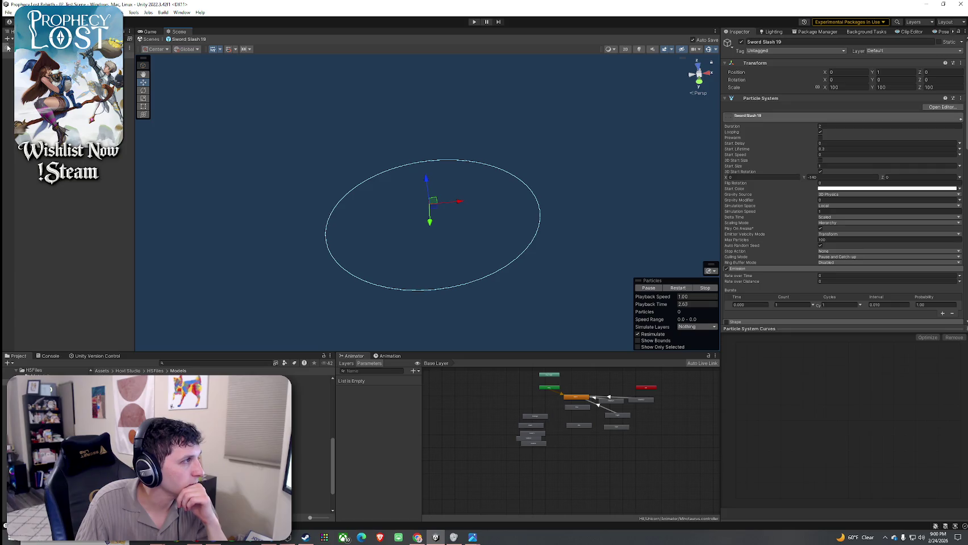
# Drop Sword Slash 19 into the forest scene and rotate it to -47.143, -22.986, 62.909
pyautogui.click(8, 47)
pyautogui.click(189, 363)
pyautogui.write('sword slash 19')
pyautogui.moveTo(99, 441)
pyautogui.mouseDown()
pyautogui.moveTo(441, 292)
pyautogui.moveTo(513, 228)
pyautogui.moveTo(516, 149)
pyautogui.moveTo(528, 170)
pyautogui.mouseUp()
pyautogui.press('e')
pyautogui.click(671, 289)
pyautogui.moveTo(671, 292)
pyautogui.mouseDown()
pyautogui.moveTo(585, 202)
pyautogui.moveTo(563, 245)
pyautogui.moveTo(427, 258)
pyautogui.moveTo(461, 185)
pyautogui.moveTo(583, 248)
pyautogui.moveTo(685, 258)
pyautogui.mouseUp()
# Review Sword Slash 19's Custom Data, Renderer and Rotation over Lifetime modules
pyautogui.scroll(-5, 583, 249)
pyautogui.scroll(4, 685, 258)
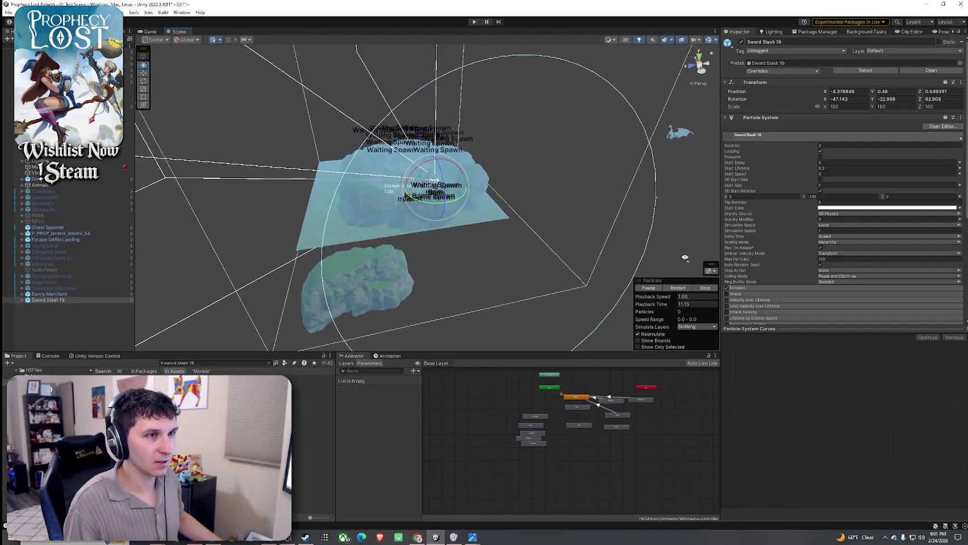
pyautogui.scroll(5, 685, 258)
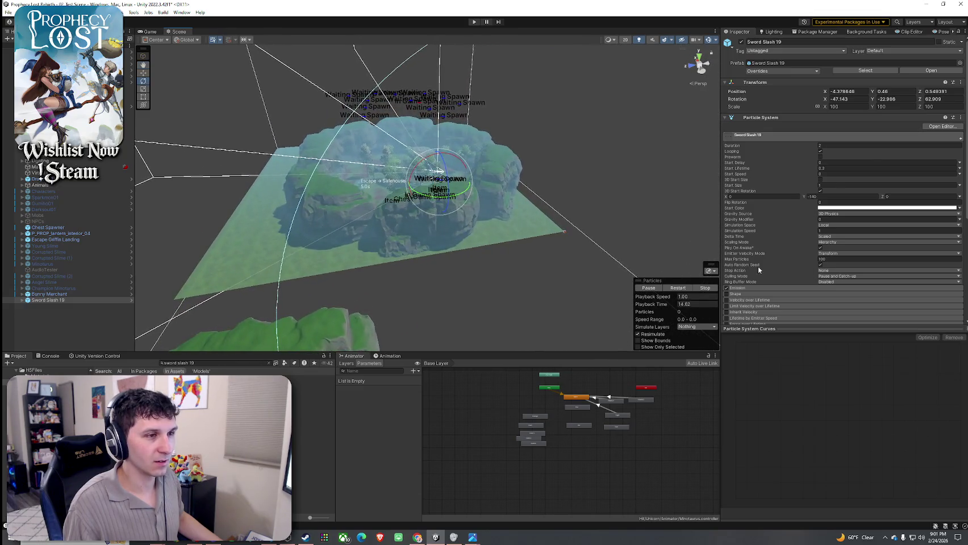
pyautogui.scroll(-5, 758, 268)
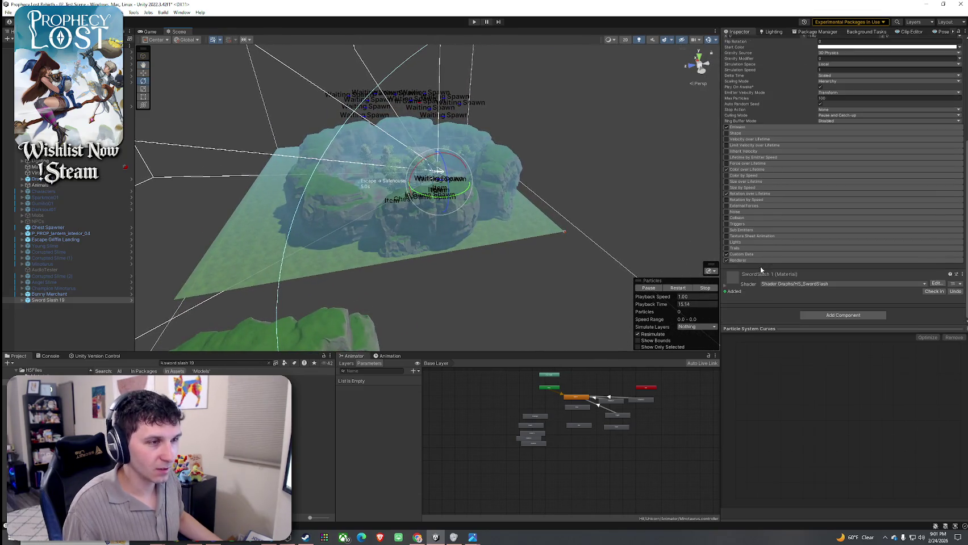
pyautogui.click(744, 254)
pyautogui.scroll(-2, 750, 255)
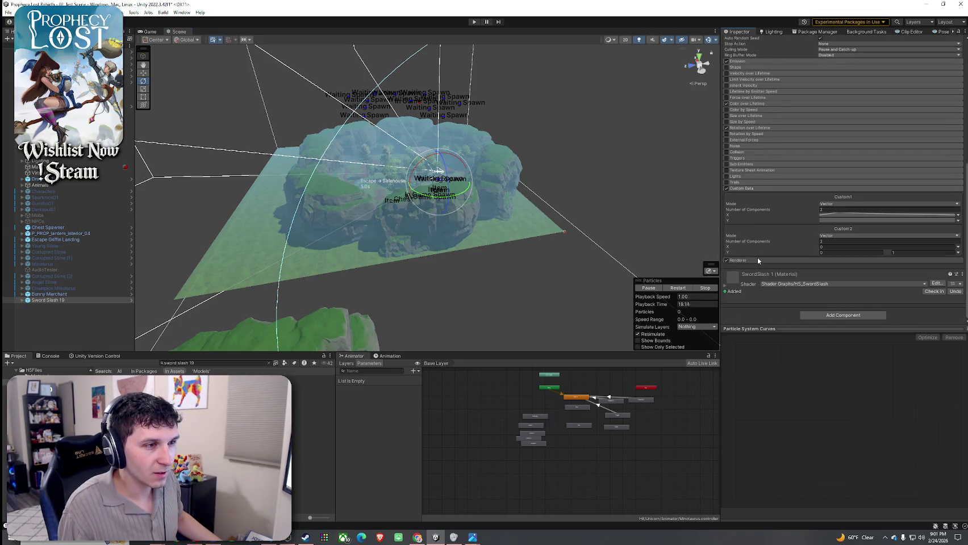
pyautogui.click(757, 259)
pyautogui.scroll(-4, 755, 255)
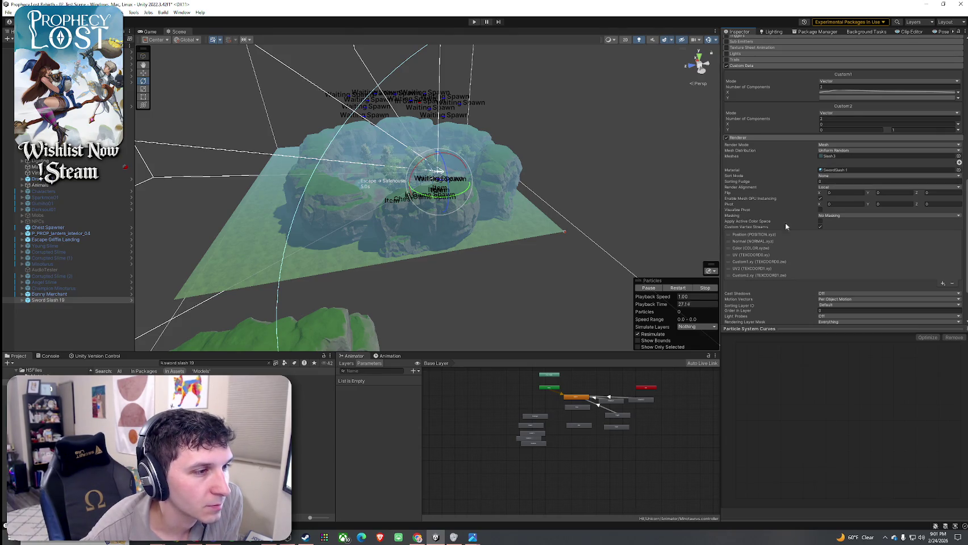
pyautogui.scroll(5, 776, 246)
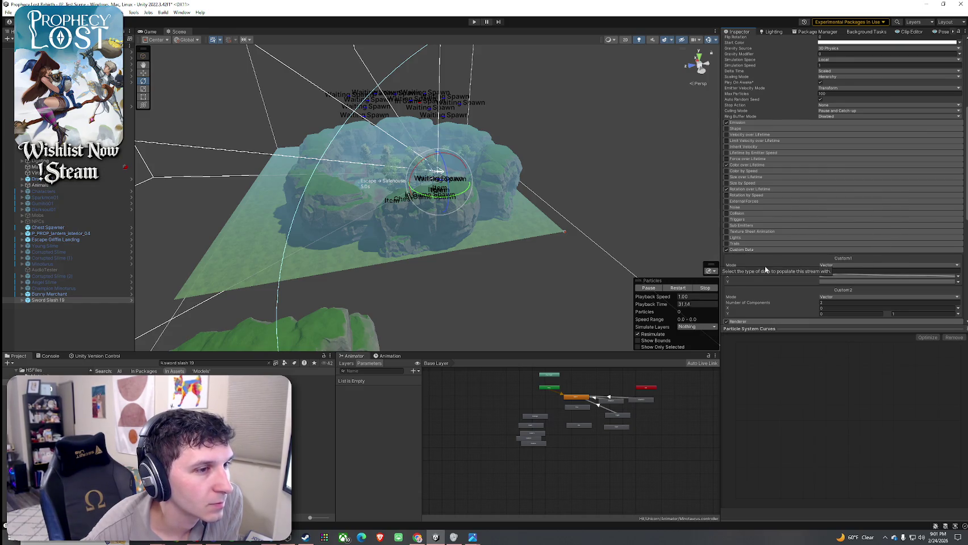
pyautogui.click(728, 189)
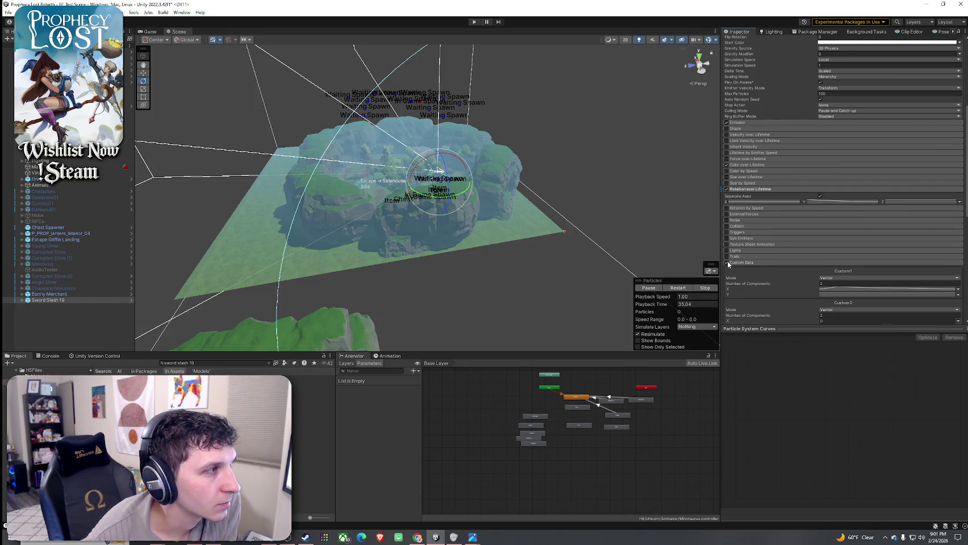
pyautogui.scroll(2, 728, 205)
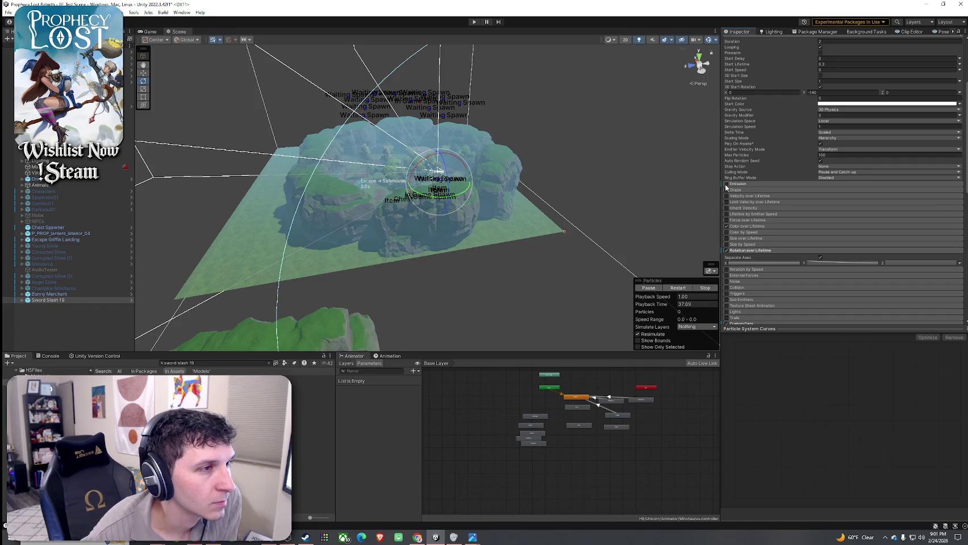
pyautogui.scroll(-1, 743, 240)
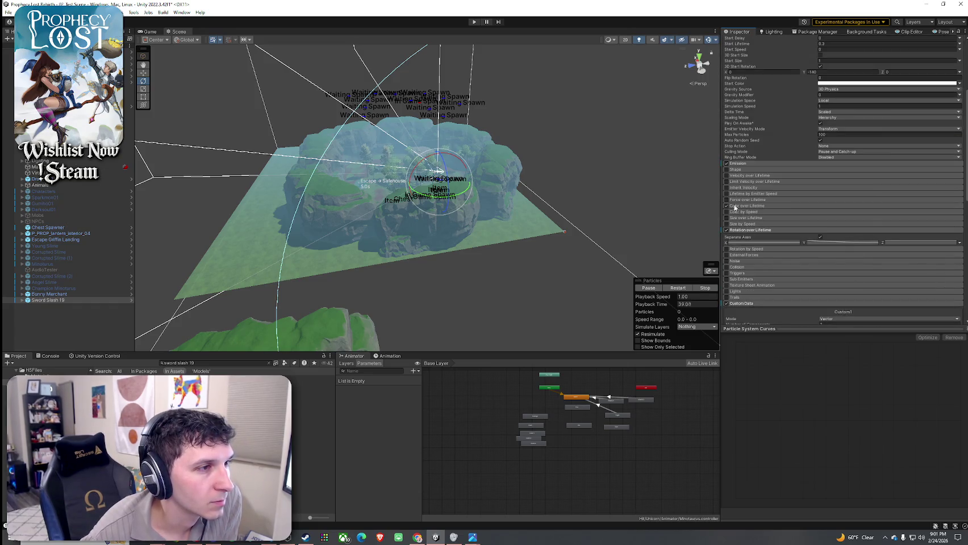
pyautogui.scroll(-10, 739, 231)
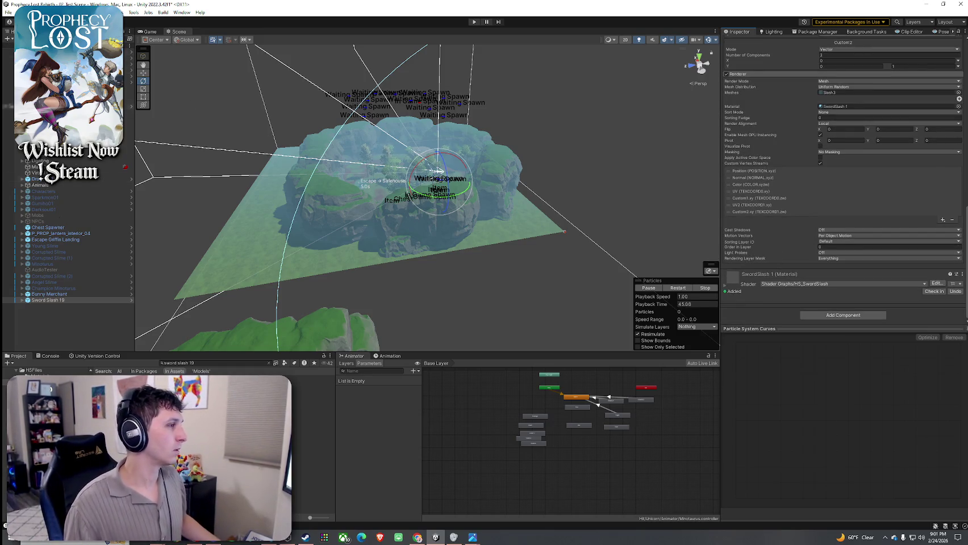
# Replay the slash from several angles and raise it higher above the ground
pyautogui.doubleClick(62, 299)
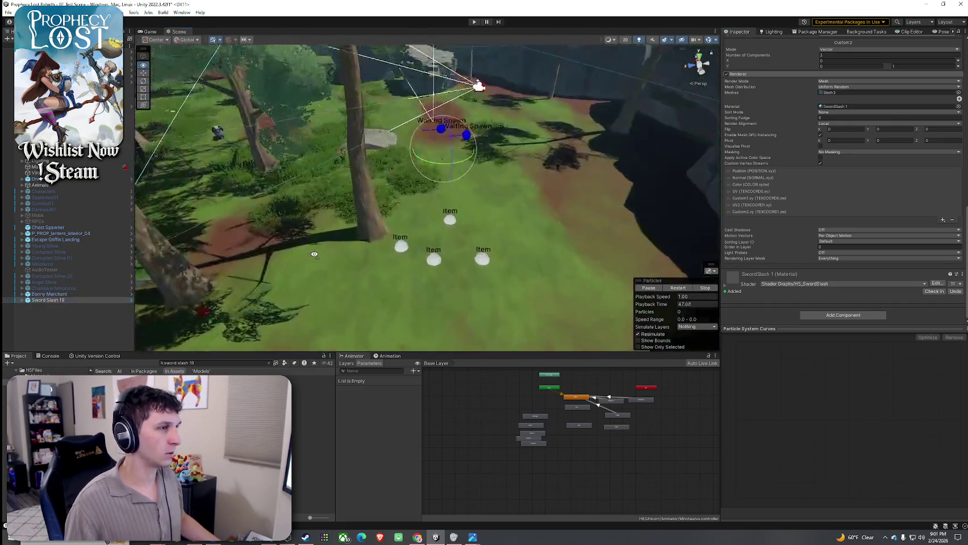
pyautogui.click(678, 288)
pyautogui.click(680, 289)
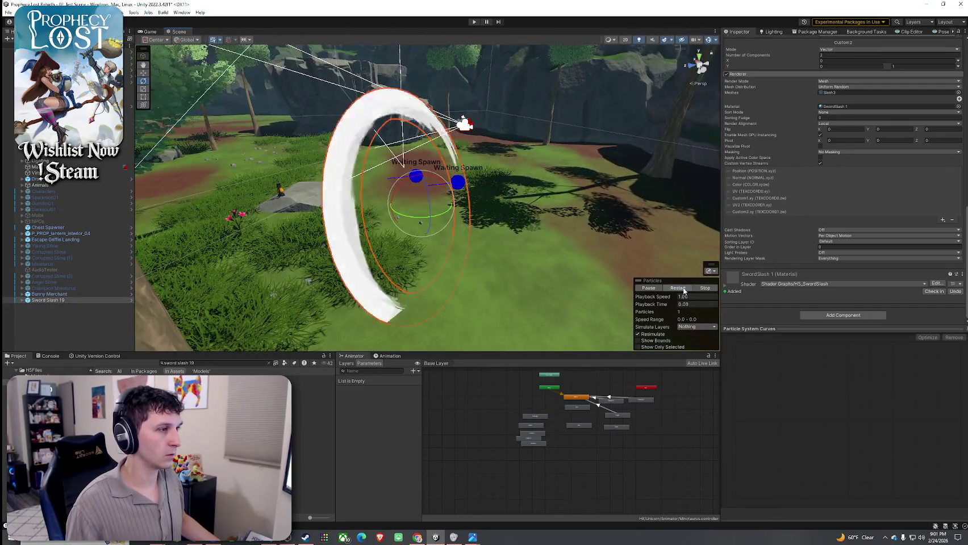
pyautogui.moveTo(684, 291); pyautogui.dragTo(624, 281)
pyautogui.click(675, 289)
pyautogui.click(672, 289)
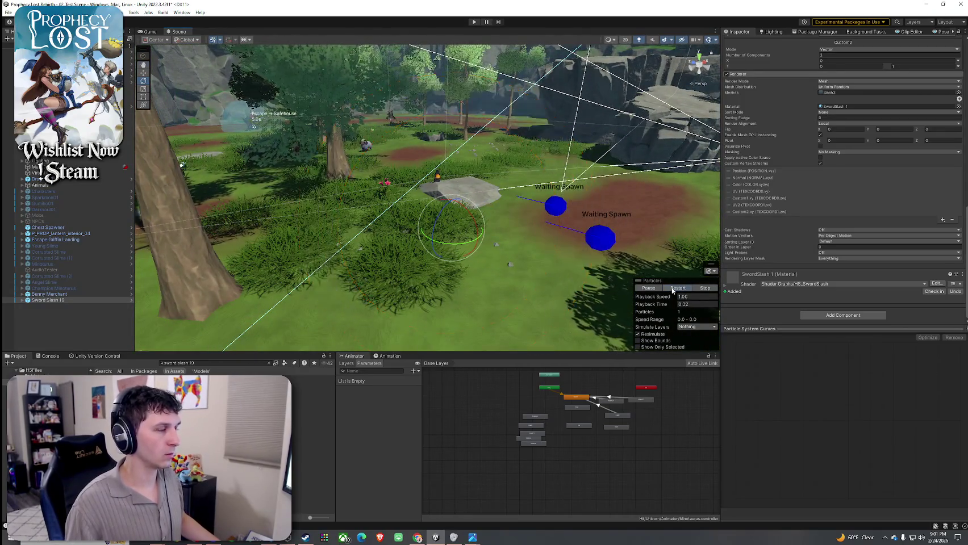
pyautogui.moveTo(452, 203); pyautogui.dragTo(455, 142)
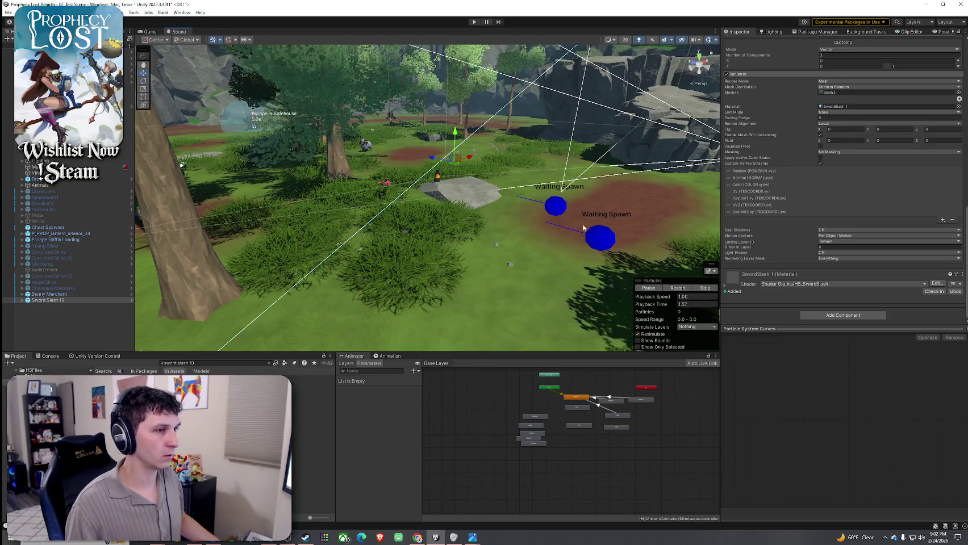
pyautogui.moveTo(546, 204); pyautogui.dragTo(512, 216)
pyautogui.keyDown('ctrl'); pyautogui.click(71, 302); pyautogui.keyUp('ctrl')
pyautogui.click(71, 301)
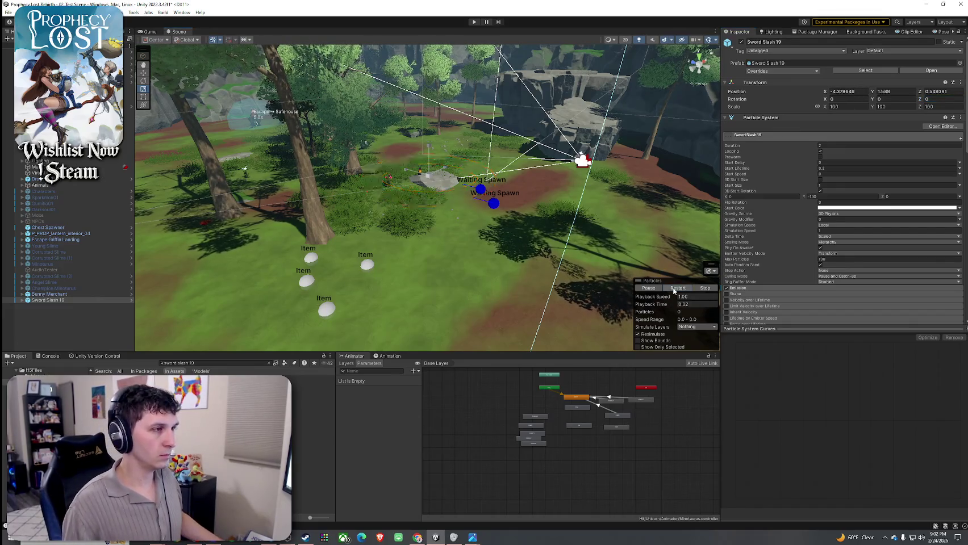
pyautogui.press('f')
# Set Sword Slash 19's scale to 50 on all axes and replay the smaller slash
pyautogui.click(845, 107)
pyautogui.write('50')
pyautogui.press('Return')
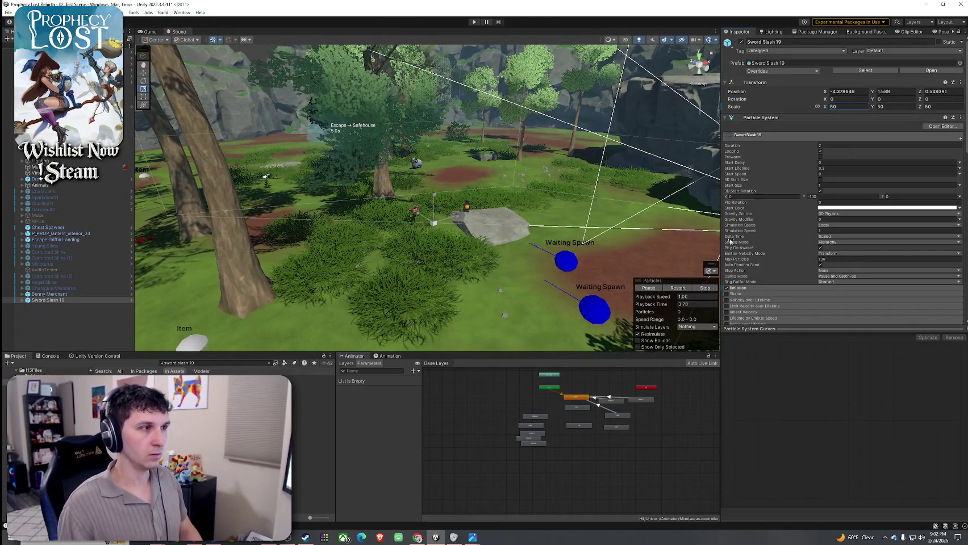
pyautogui.click(685, 288)
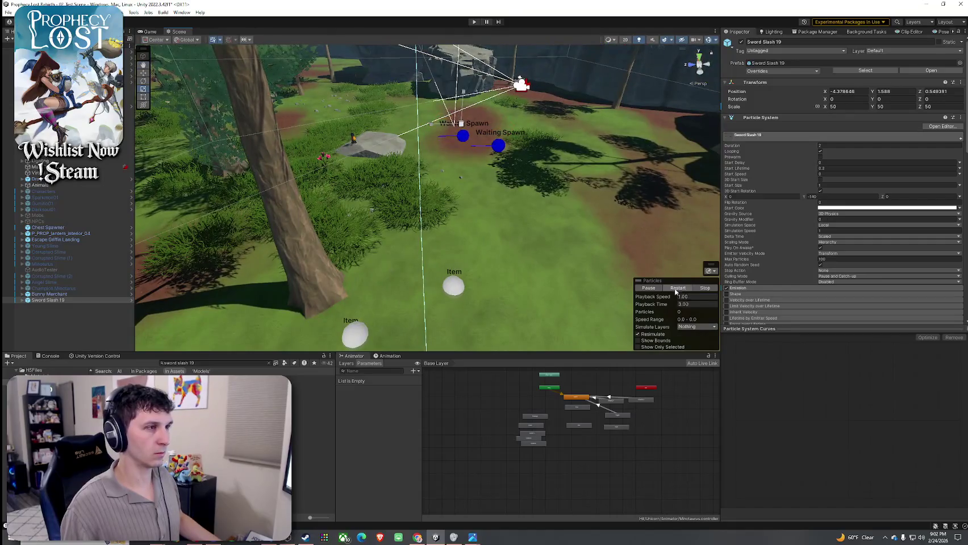
# Collapse the Particle System component and search the Project for 'sword and shield'
pyautogui.moveTo(625, 209); pyautogui.dragTo(594, 207)
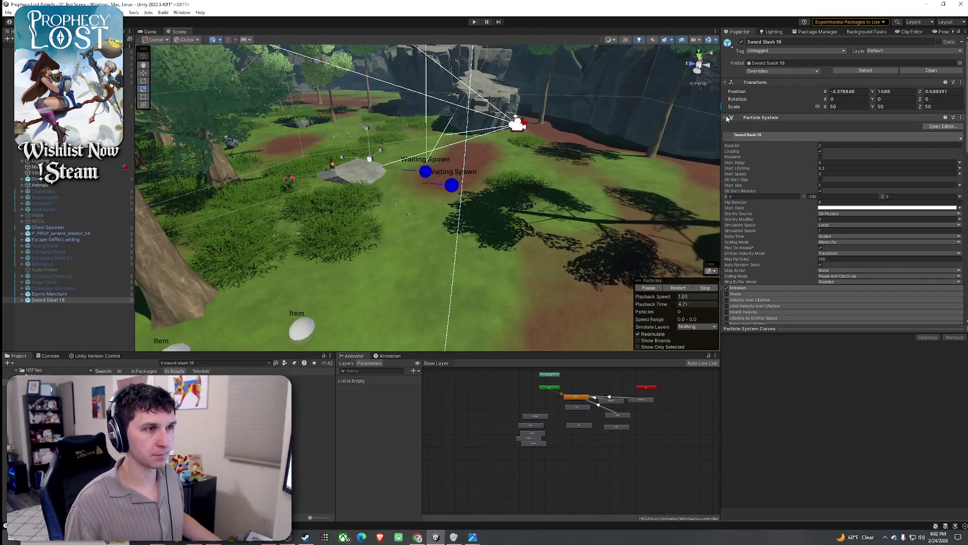
pyautogui.click(760, 117)
pyautogui.click(269, 363)
pyautogui.write('sword and shield')
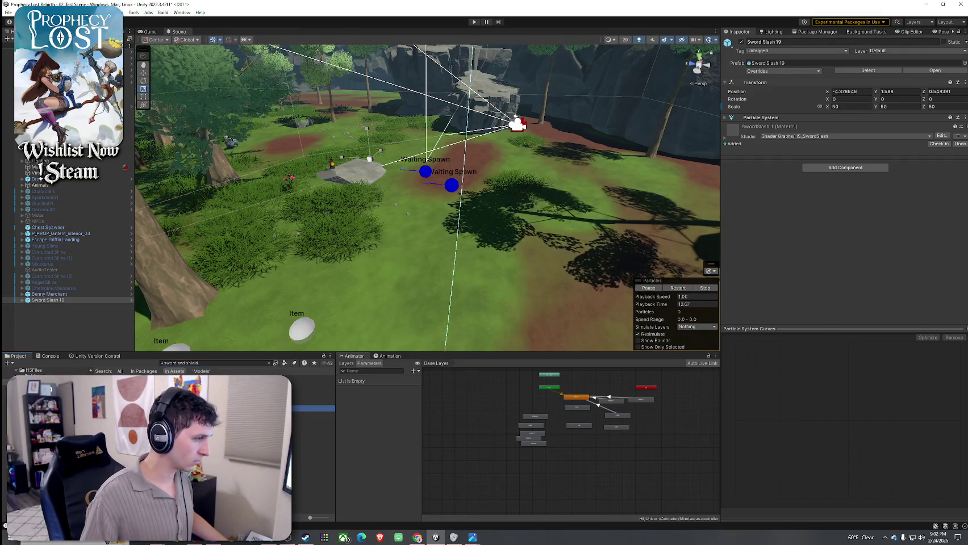
pyautogui.scroll(-5, 749, 185)
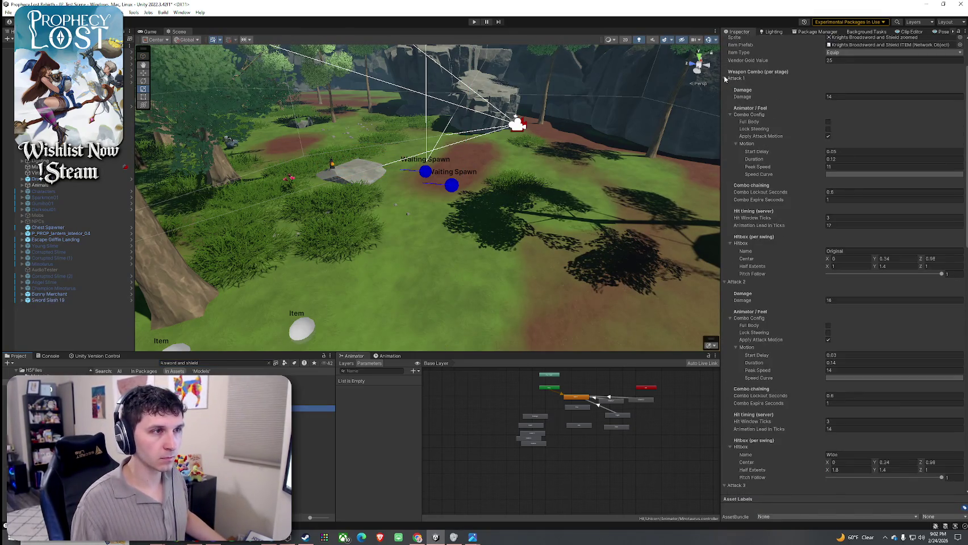
# Place the Sword Slash KnightsSwordShield1 swing VFX in the scene, raised above the ground
pyautogui.click(725, 78)
pyautogui.click(726, 86)
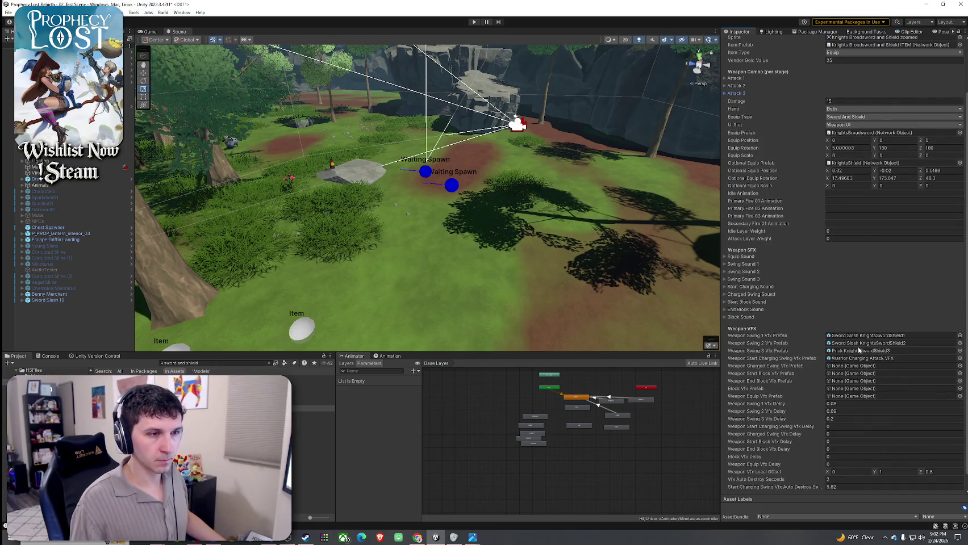
pyautogui.scroll(-1, 860, 321)
pyautogui.click(867, 320)
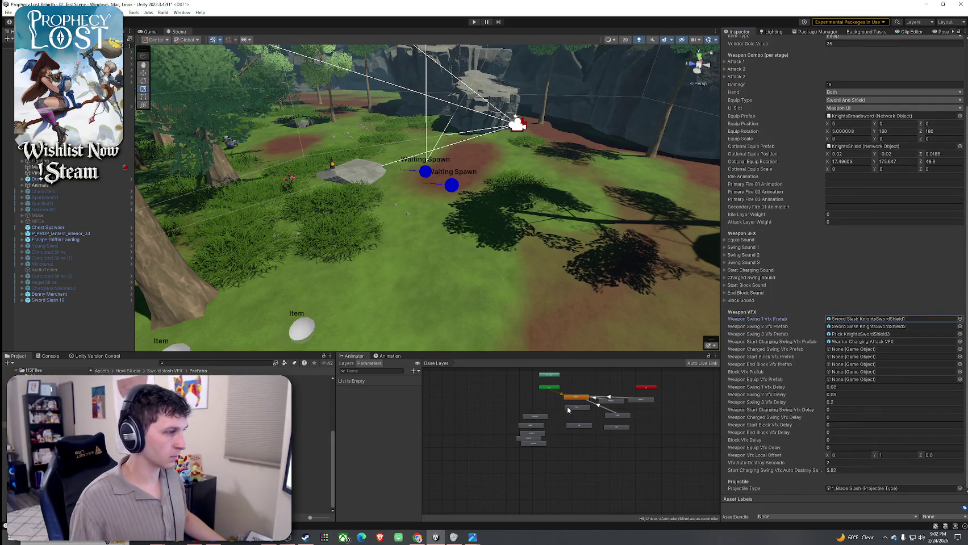
pyautogui.moveTo(312, 499); pyautogui.dragTo(369, 226)
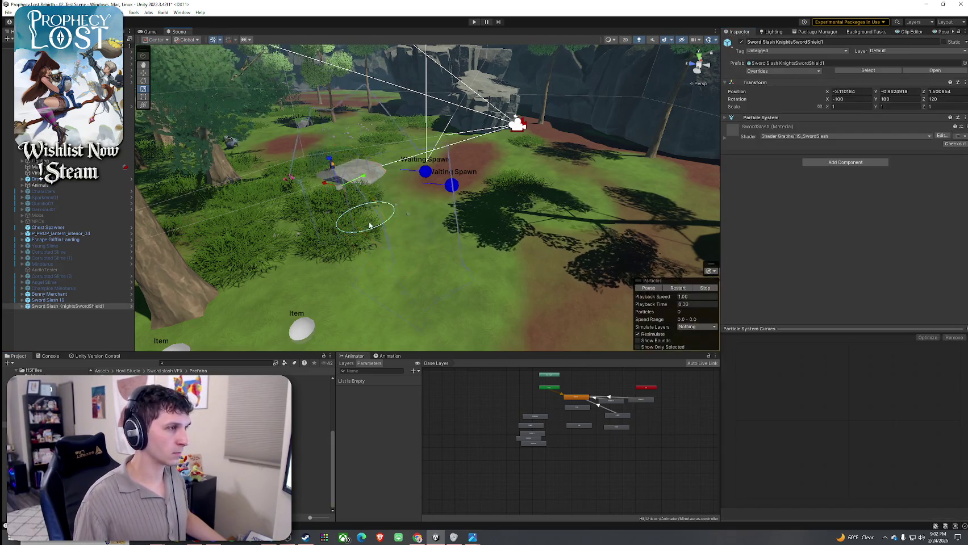
pyautogui.moveTo(336, 162); pyautogui.dragTo(351, 140)
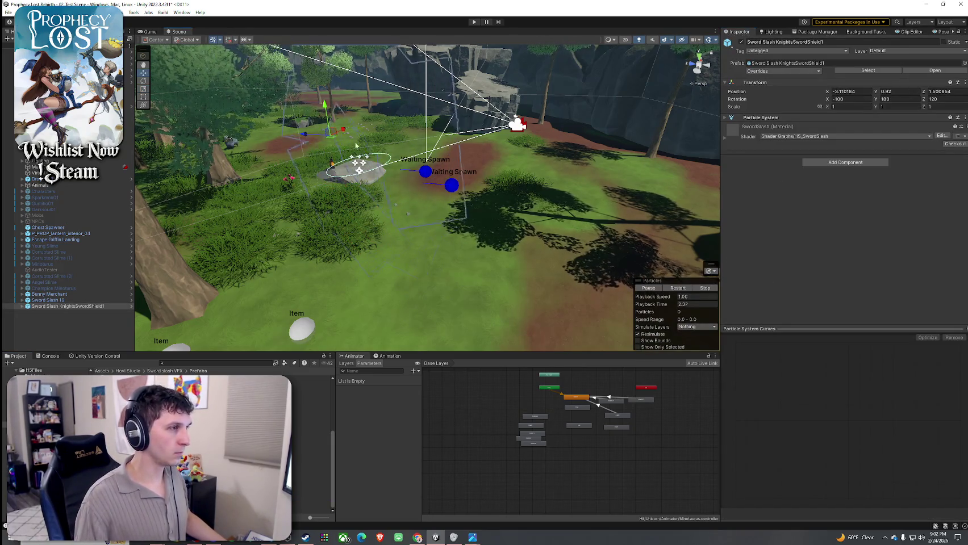
# Frame Sword Slash 19, tilt it to Z rotation -87.785, and replay it
pyautogui.click(86, 300)
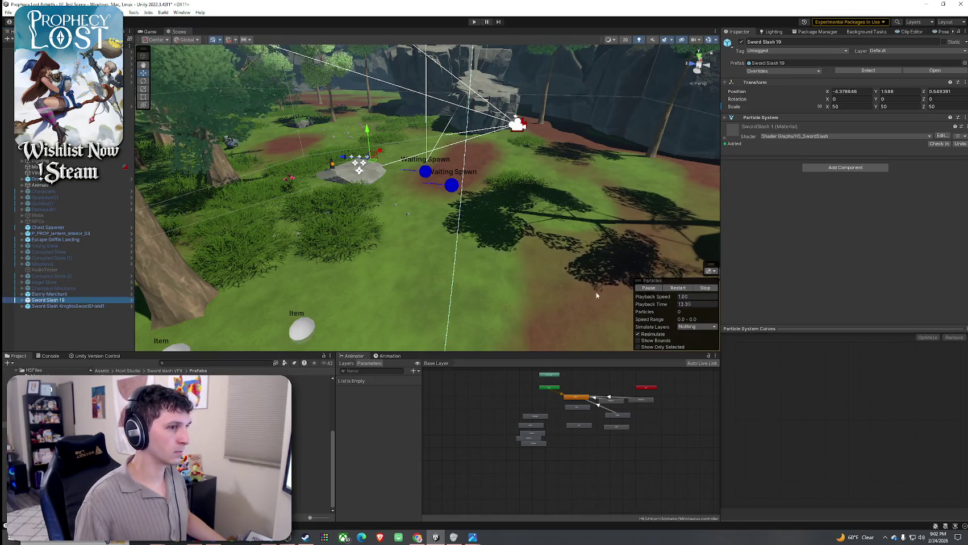
pyautogui.press('f')
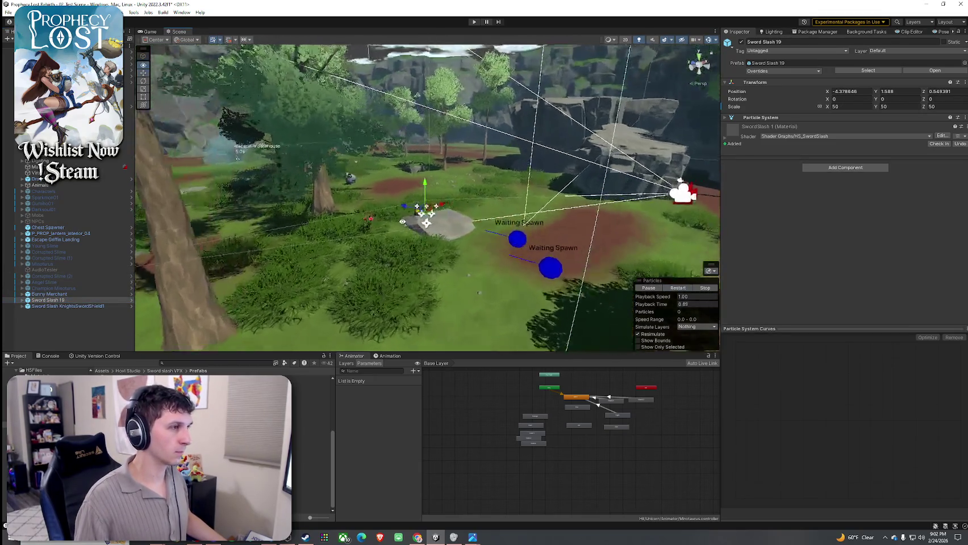
pyautogui.click(74, 307)
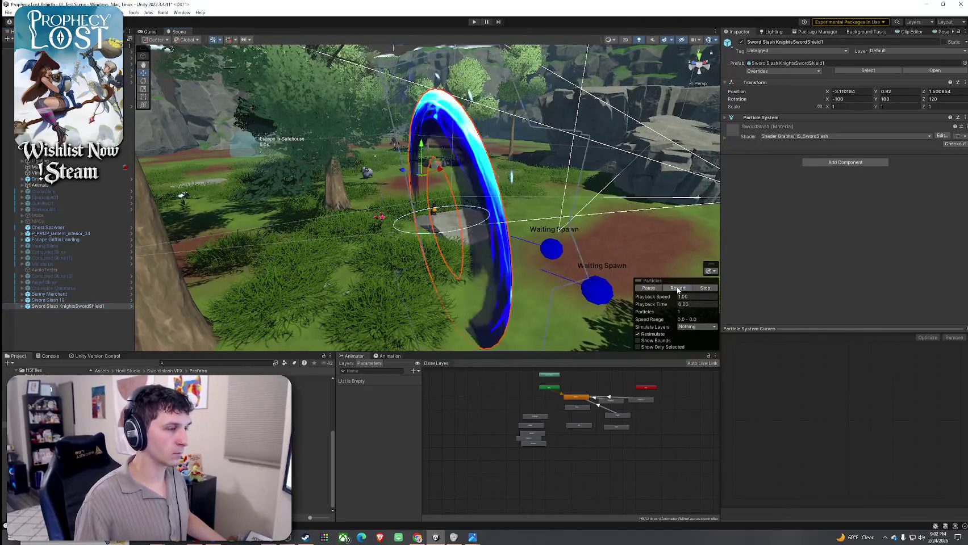
pyautogui.click(48, 300)
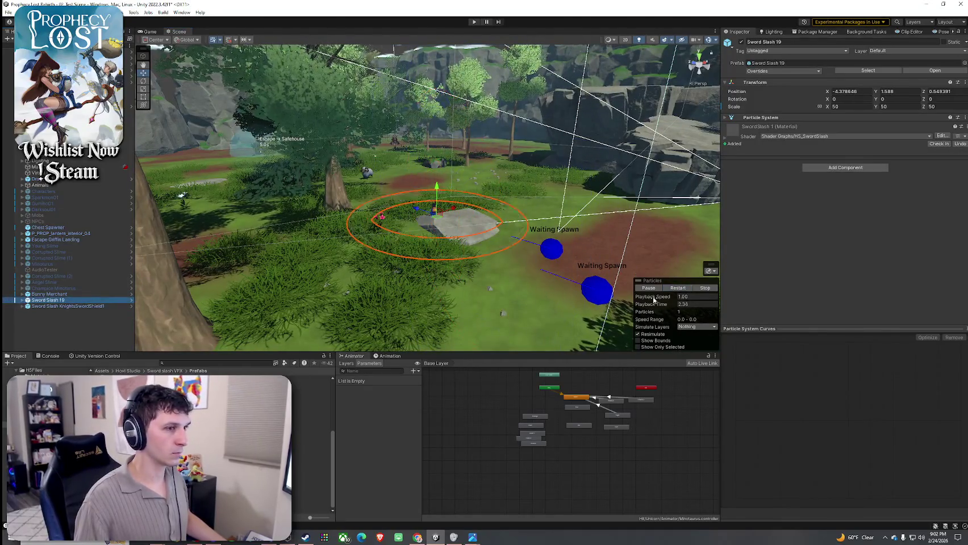
pyautogui.click(671, 288)
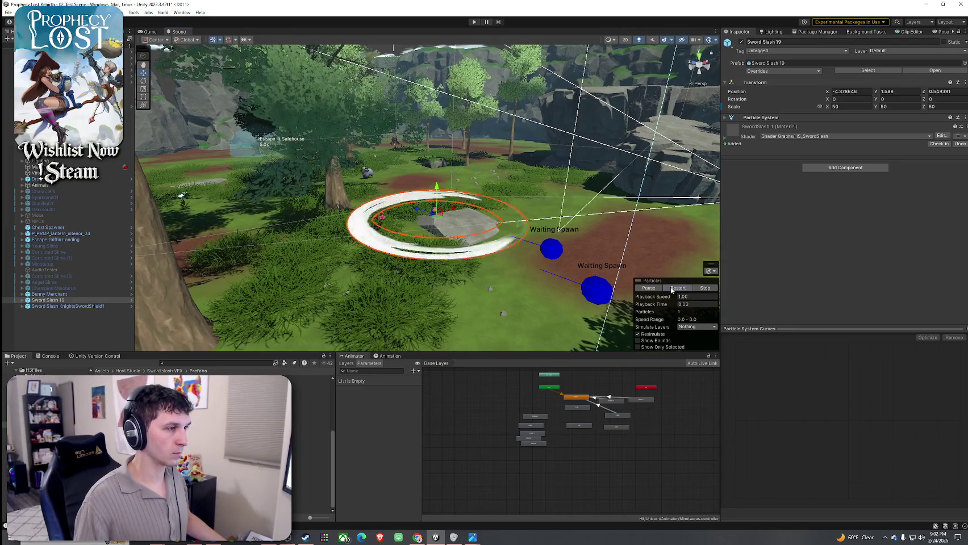
pyautogui.moveTo(469, 166); pyautogui.dragTo(542, 149)
pyautogui.click(670, 288)
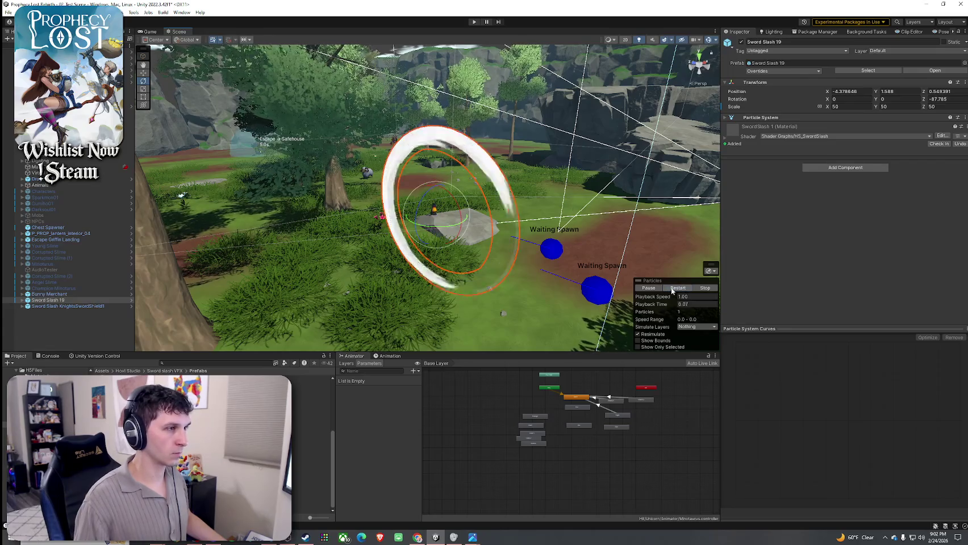
# Replay the knight sword slash, then Sword Slash 19 twice to compare them
pyautogui.click(68, 306)
pyautogui.click(676, 289)
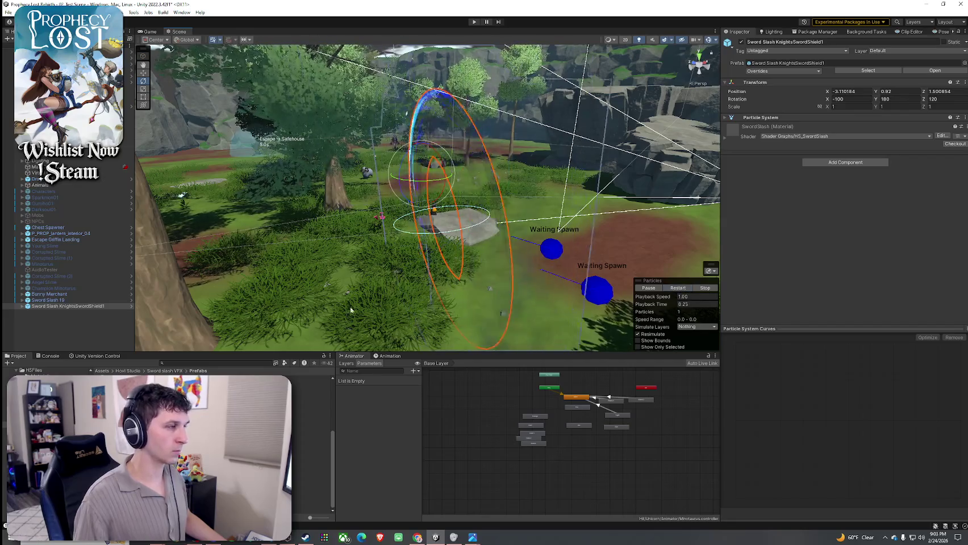
pyautogui.click(483, 303)
pyautogui.click(673, 288)
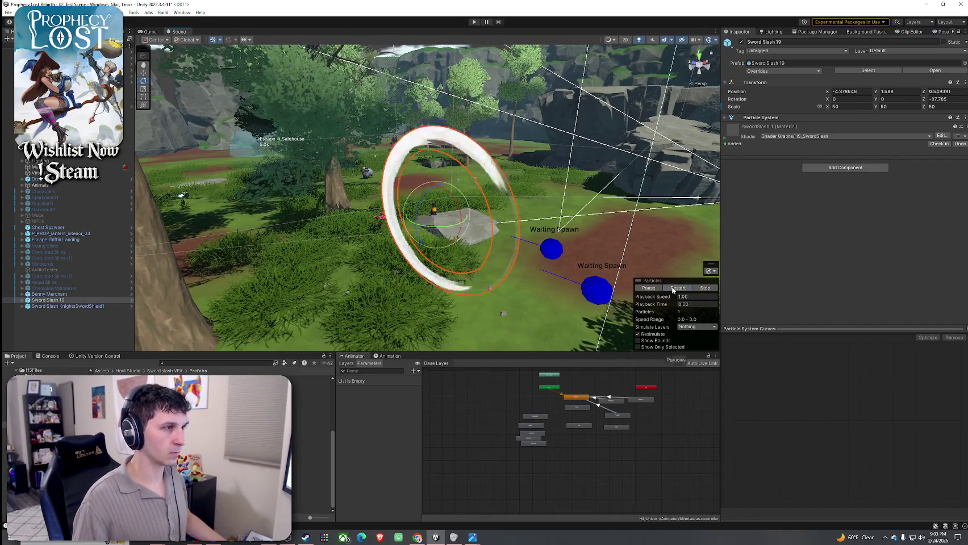
pyautogui.click(673, 289)
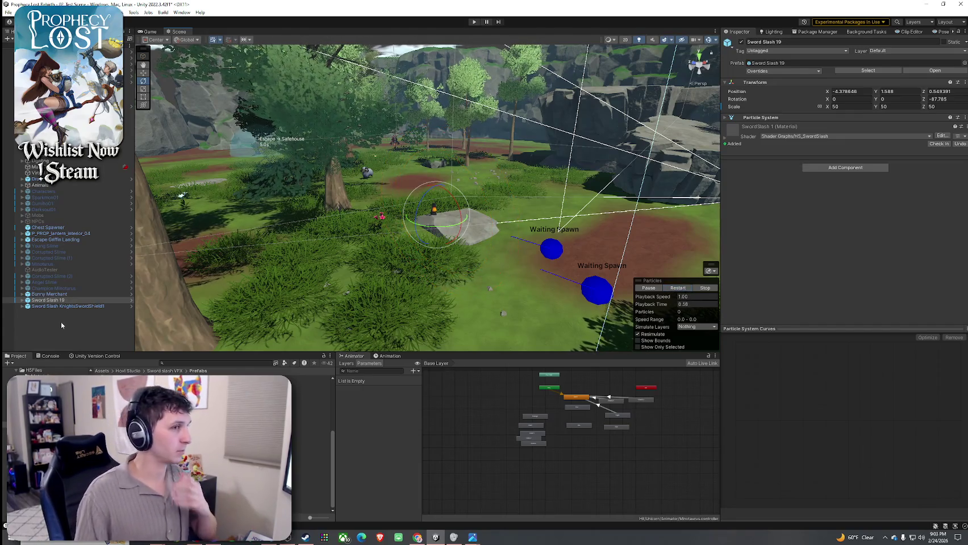
pyautogui.rightClick(50, 301)
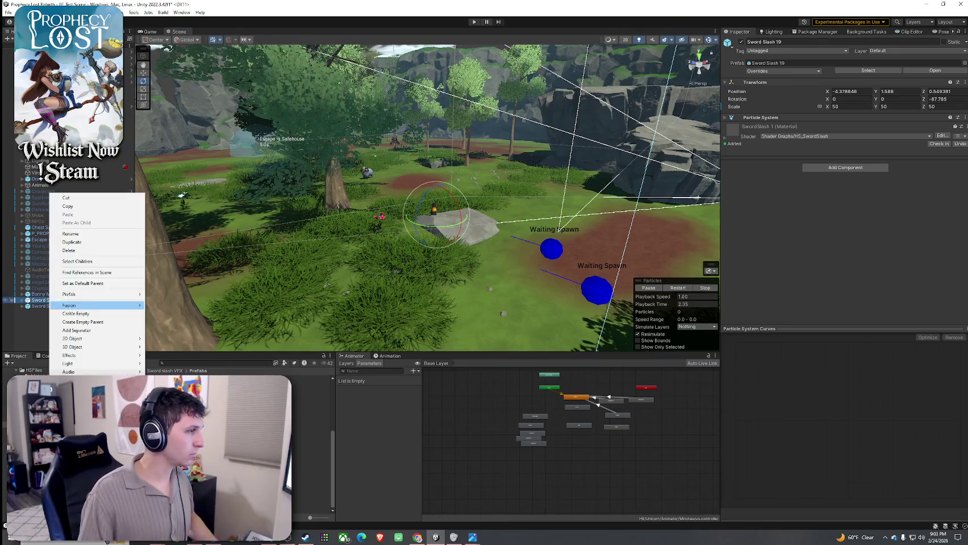
# Apply all of Sword Slash 19's overrides to its prefab
pyautogui.click(784, 71)
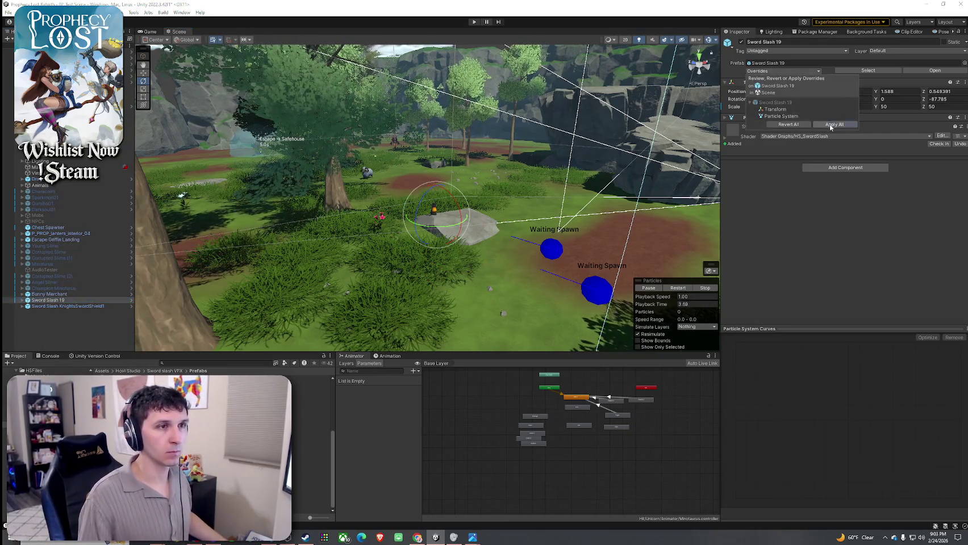
pyautogui.press('Escape')
pyautogui.click(194, 362)
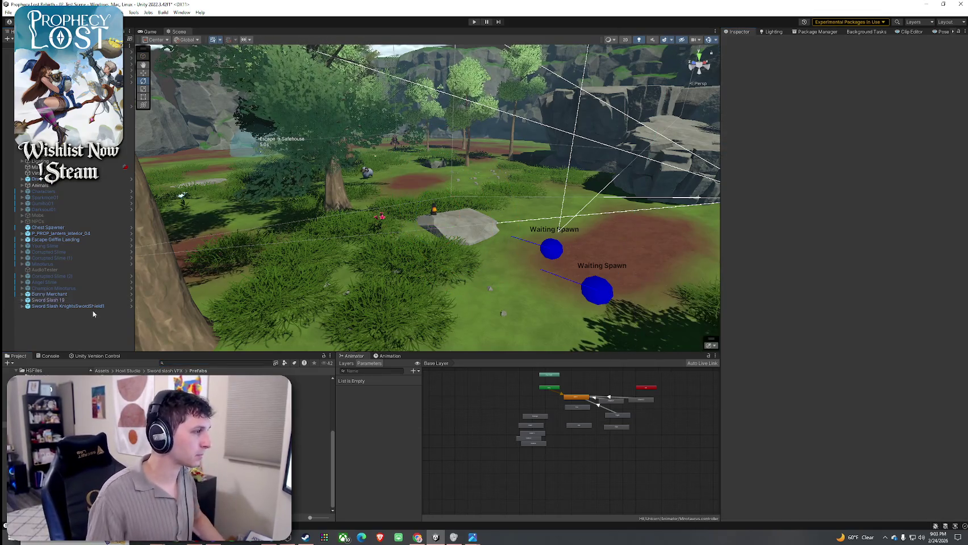
pyautogui.click(166, 364)
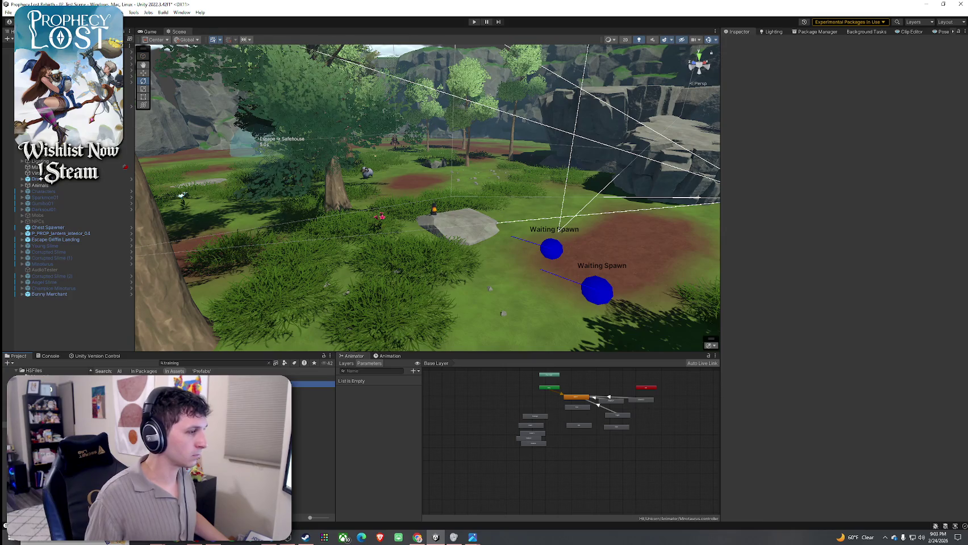
# Set the training sword's Weapon Swing 1 Vfx Prefab to Sword Slash 19, then open that prefab
pyautogui.click(188, 384)
pyautogui.scroll(-10, 834, 290)
pyautogui.click(886, 318)
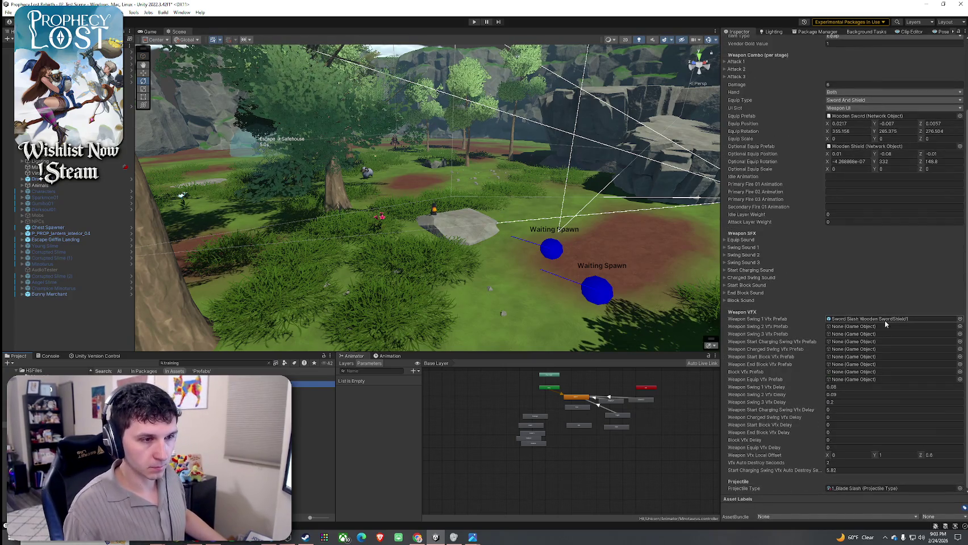
pyautogui.click(960, 319)
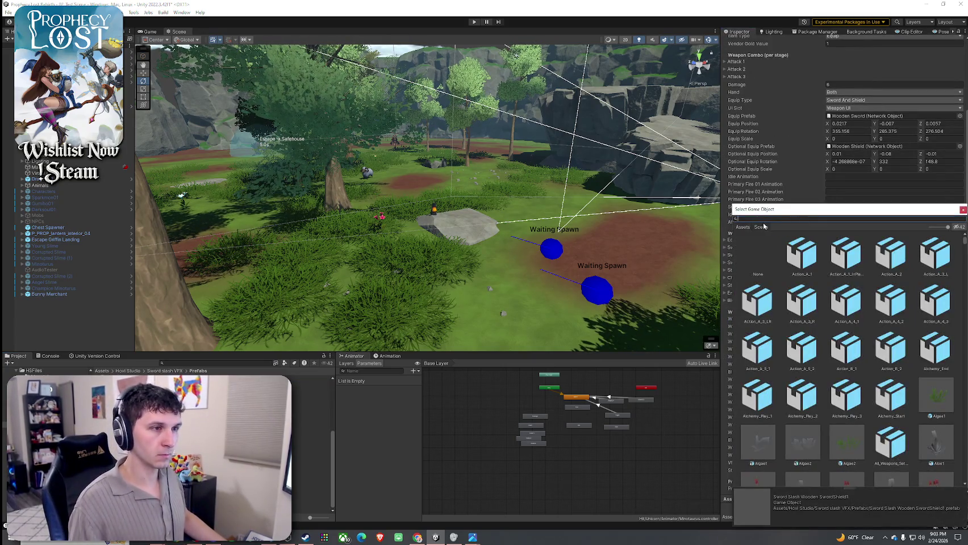
pyautogui.write('19')
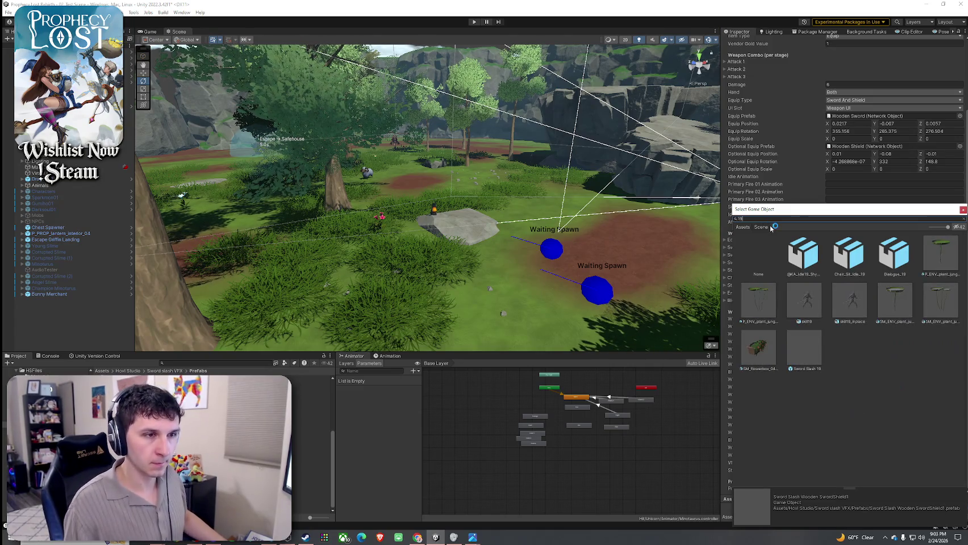
pyautogui.doubleClick(804, 350)
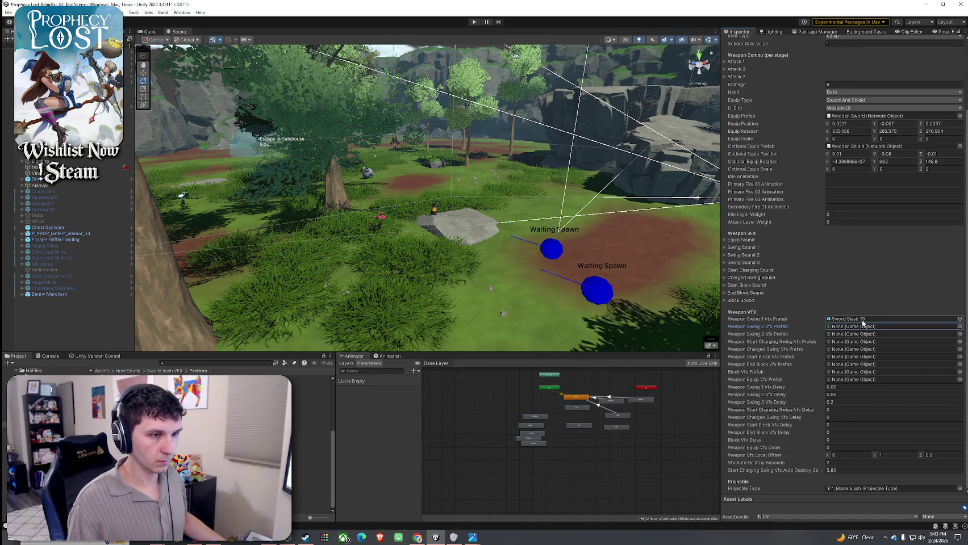
pyautogui.click(863, 320)
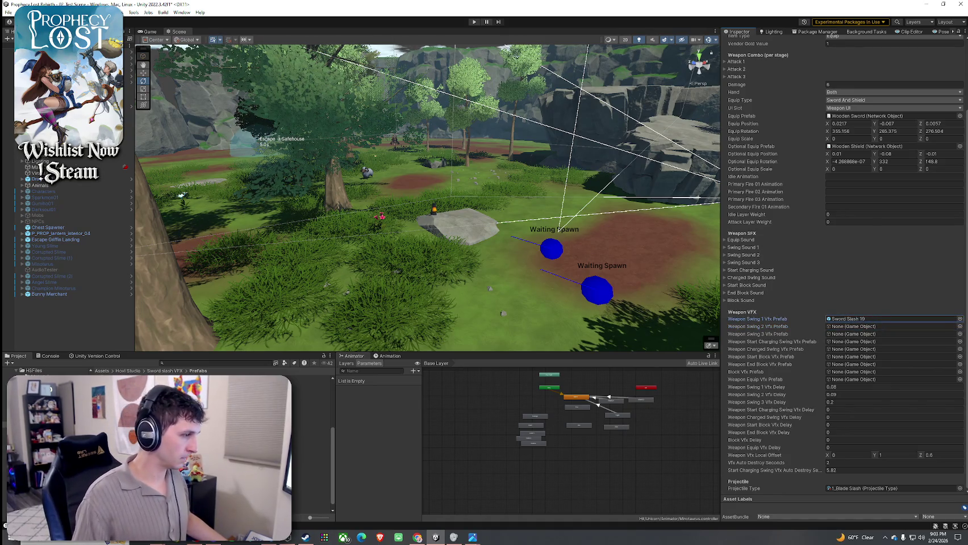
pyautogui.doubleClick(863, 320)
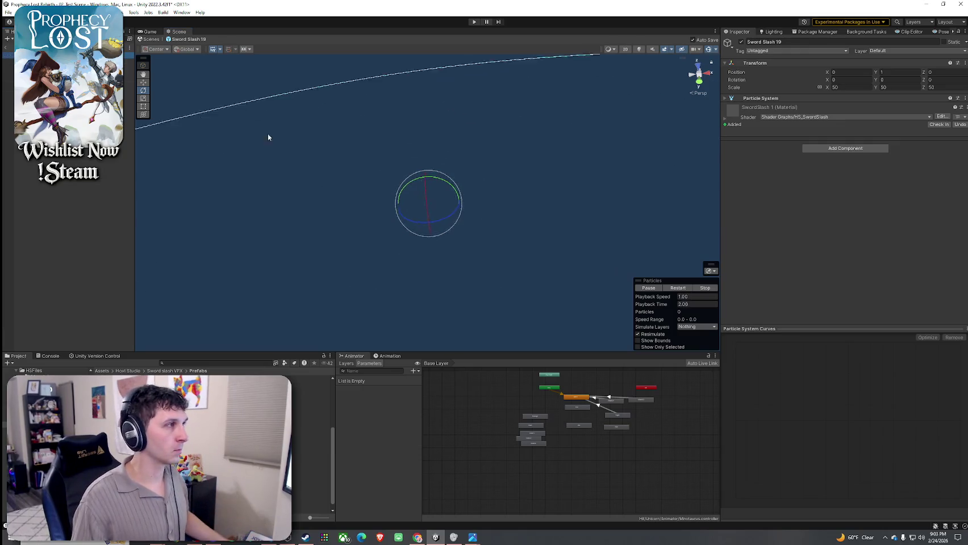
# Replay the Sword Slash 19 preview and open the Sword Slash 20 prefab
pyautogui.click(676, 288)
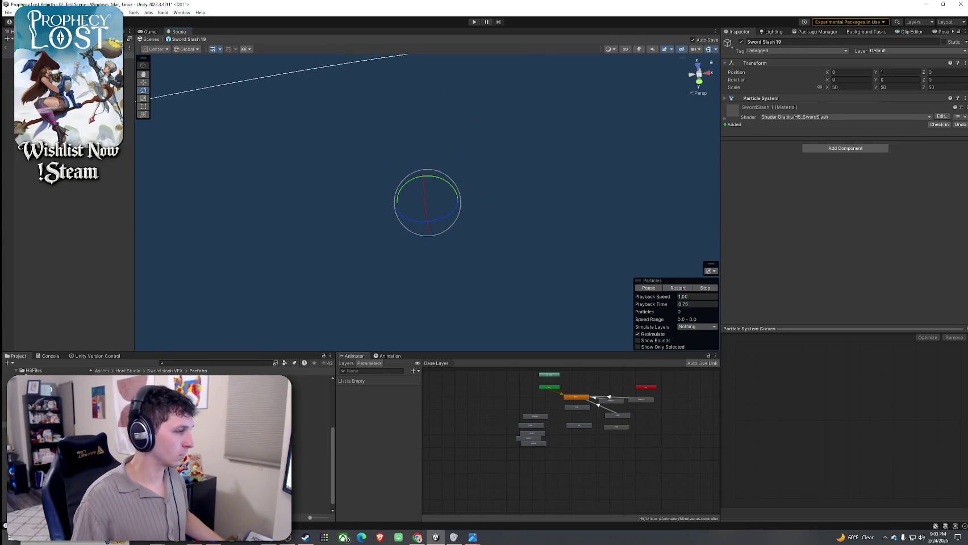
pyautogui.click(311, 444)
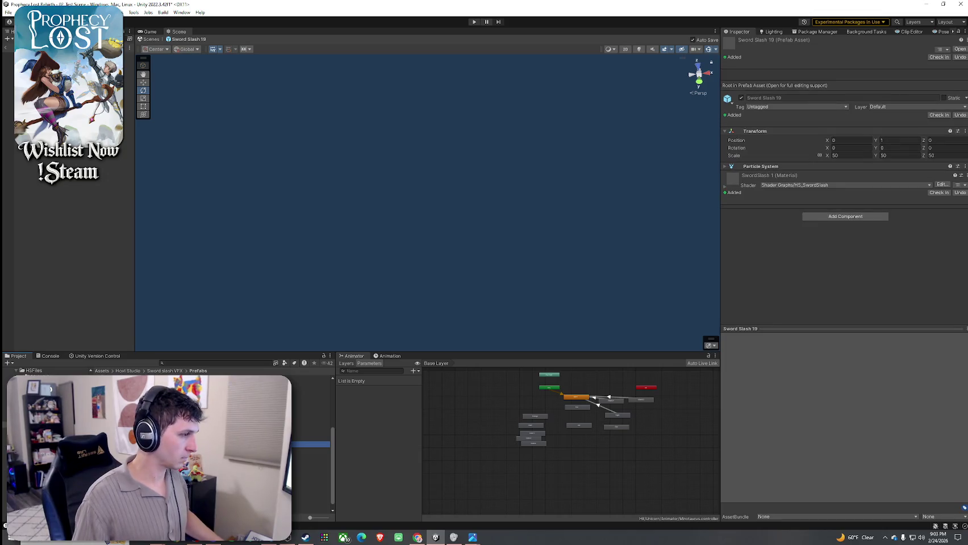
pyautogui.doubleClick(312, 444)
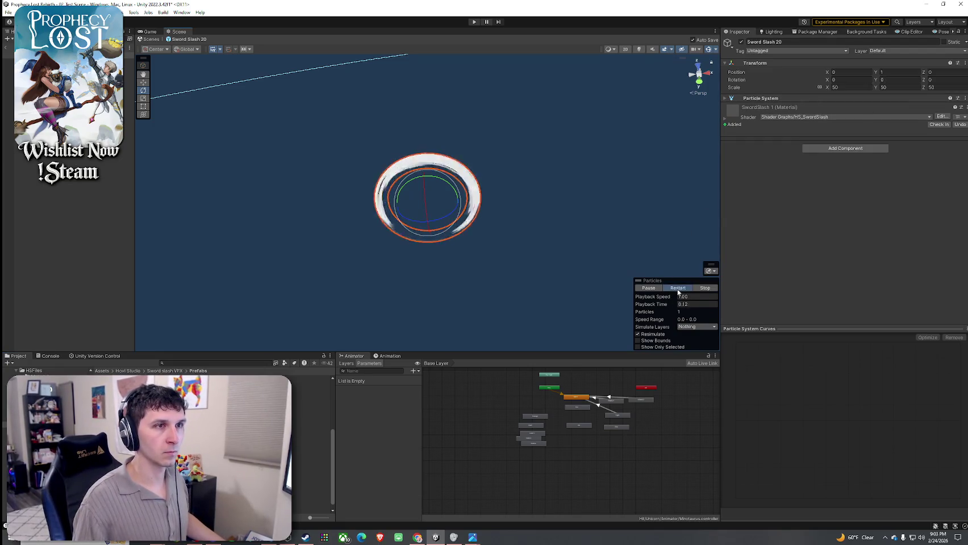
# Set Sword Slash 20's X rotation to -90, replay it, and return to the forest scene
pyautogui.moveTo(425, 191); pyautogui.dragTo(439, 279)
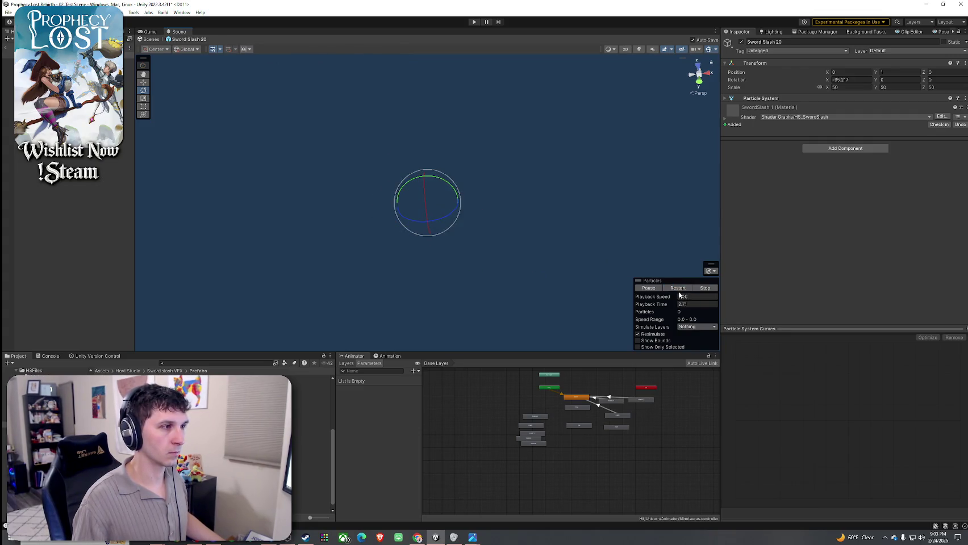
pyautogui.click(859, 78)
pyautogui.write('-90')
pyautogui.press('Return')
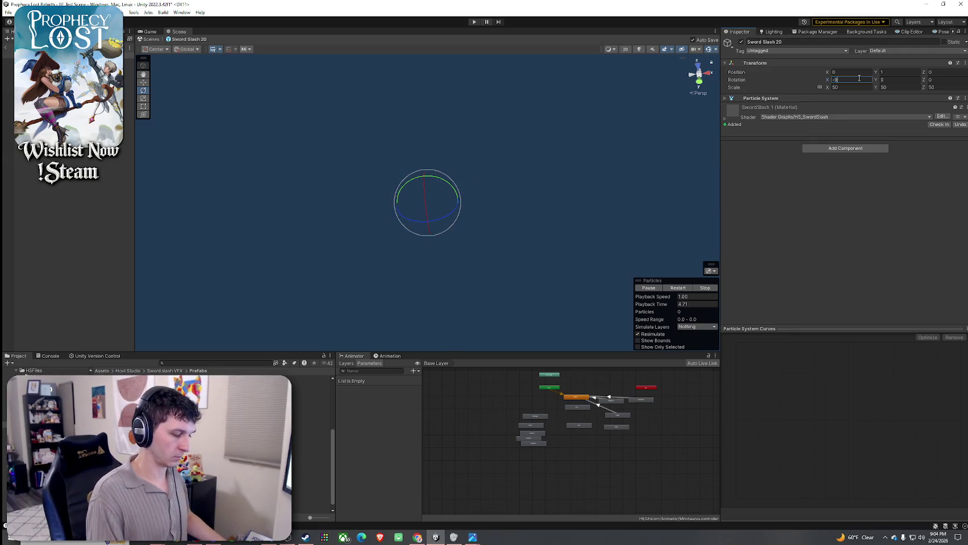
pyautogui.click(678, 288)
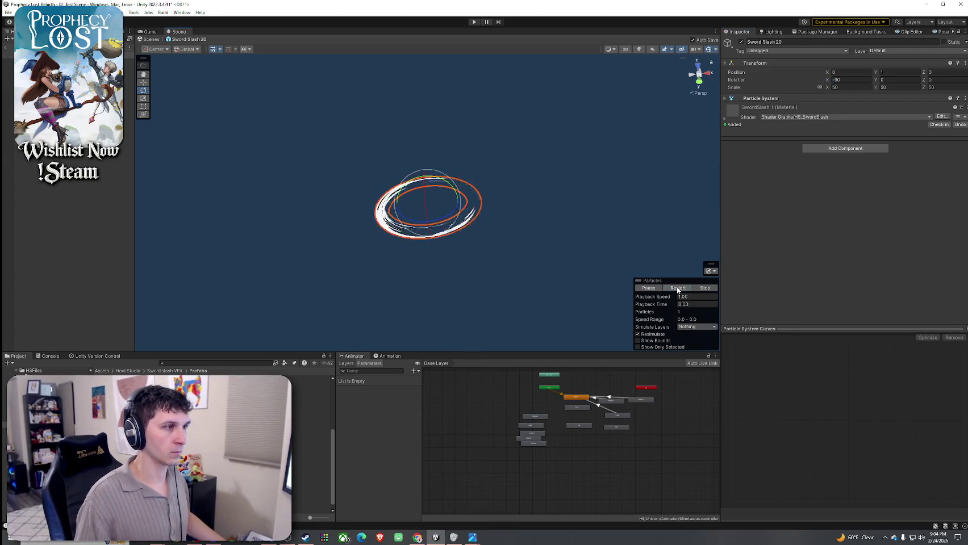
pyautogui.click(151, 39)
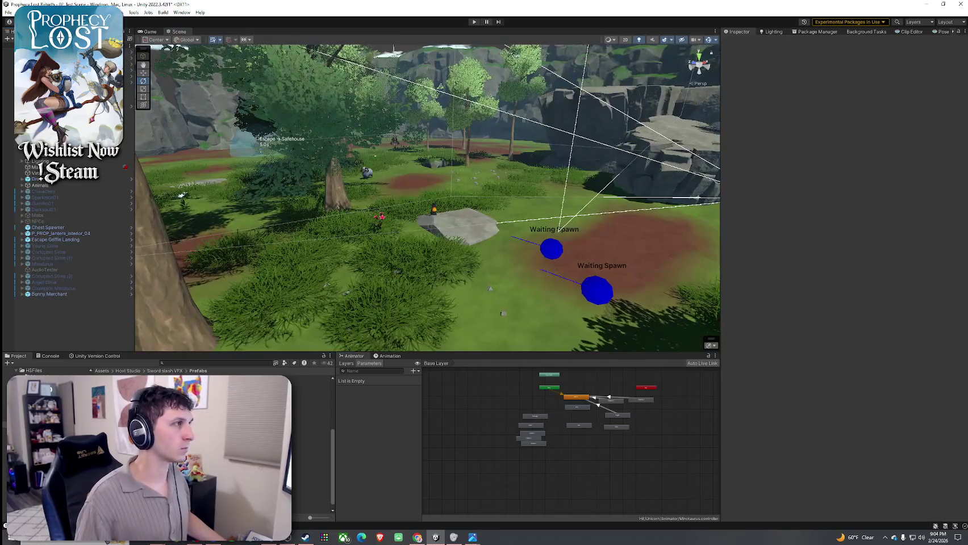
# Set the Training Sword and Shield's Weapon Swing 2 Vfx Prefab to Sword Slash 20, then enter play mode
pyautogui.press('Escape')
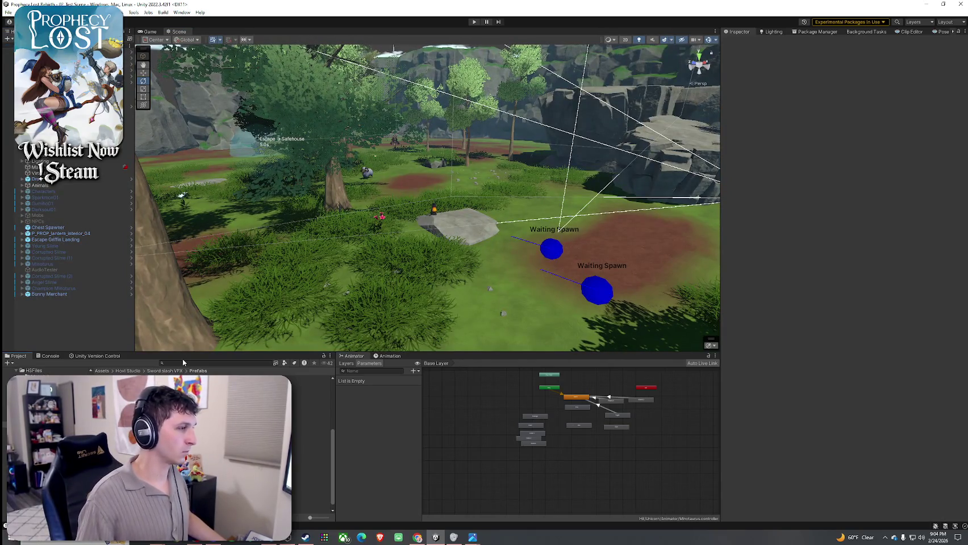
pyautogui.click(184, 363)
pyautogui.write('training')
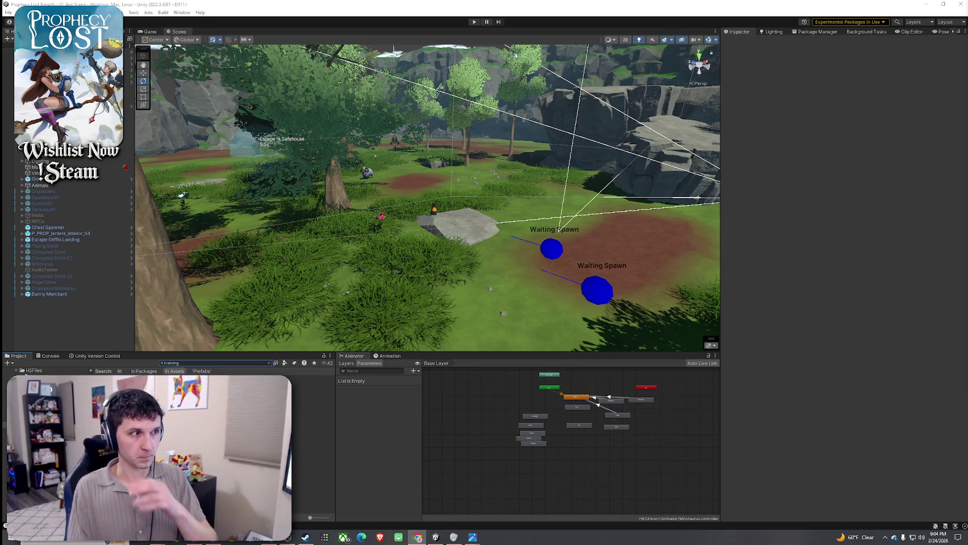
pyautogui.click(307, 385)
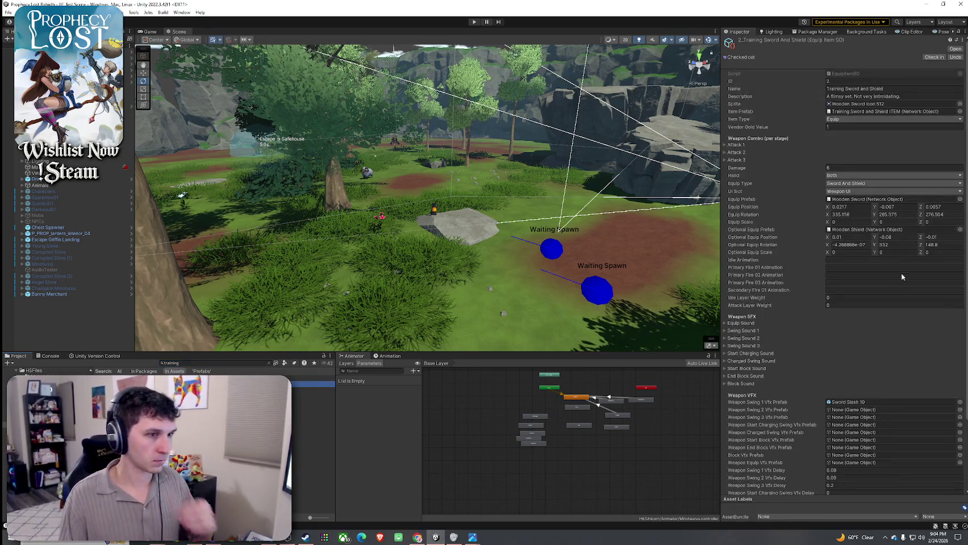
pyautogui.click(959, 331)
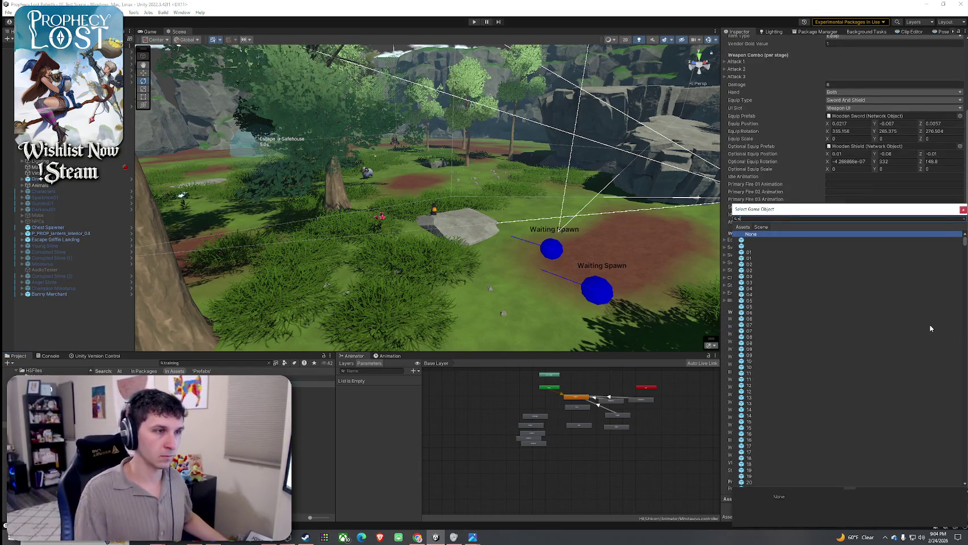
pyautogui.write('swp')
pyautogui.write('ash 2')
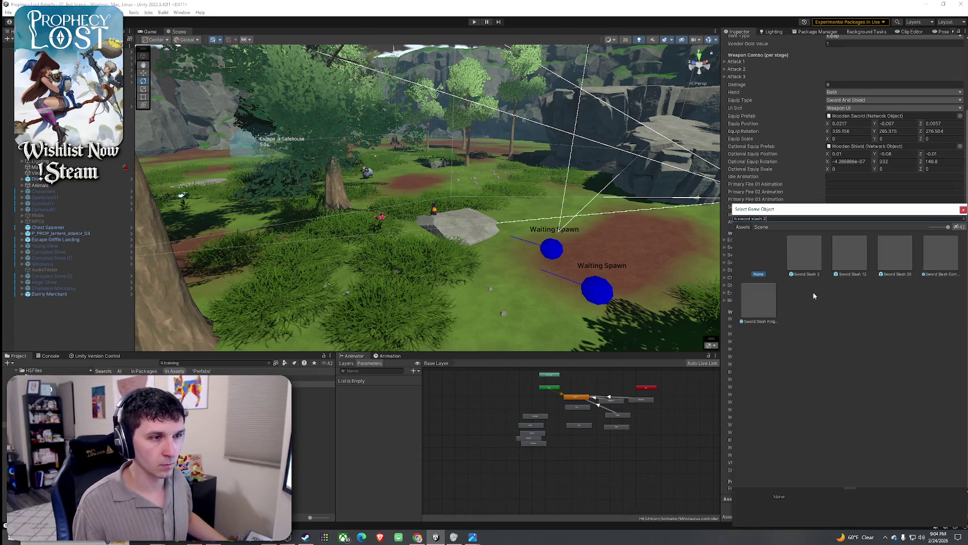
pyautogui.doubleClick(895, 254)
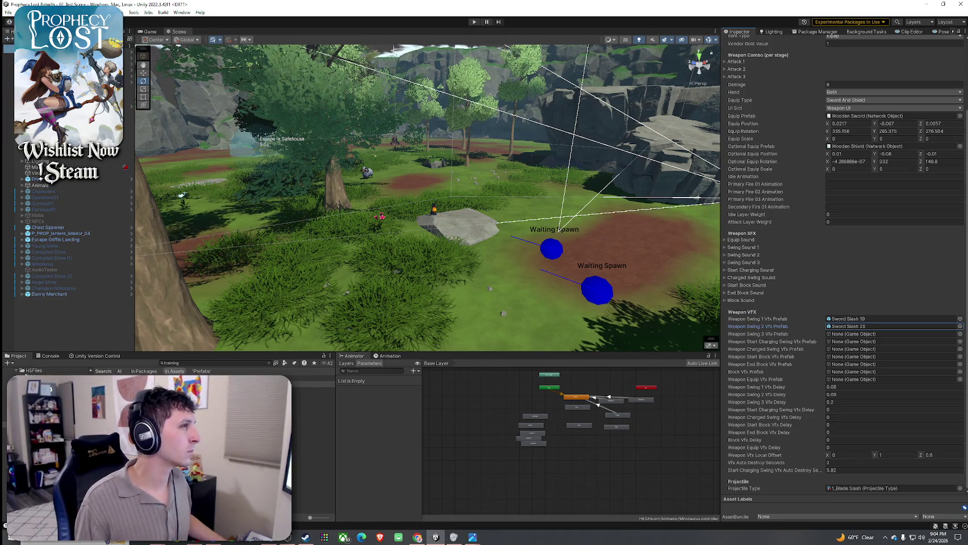
pyautogui.hotkey('ctrl', 'p')
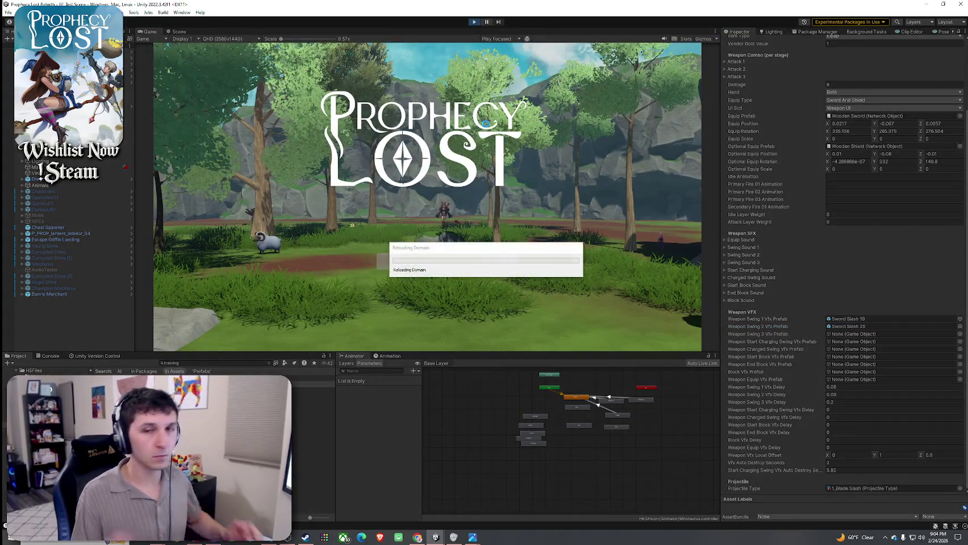
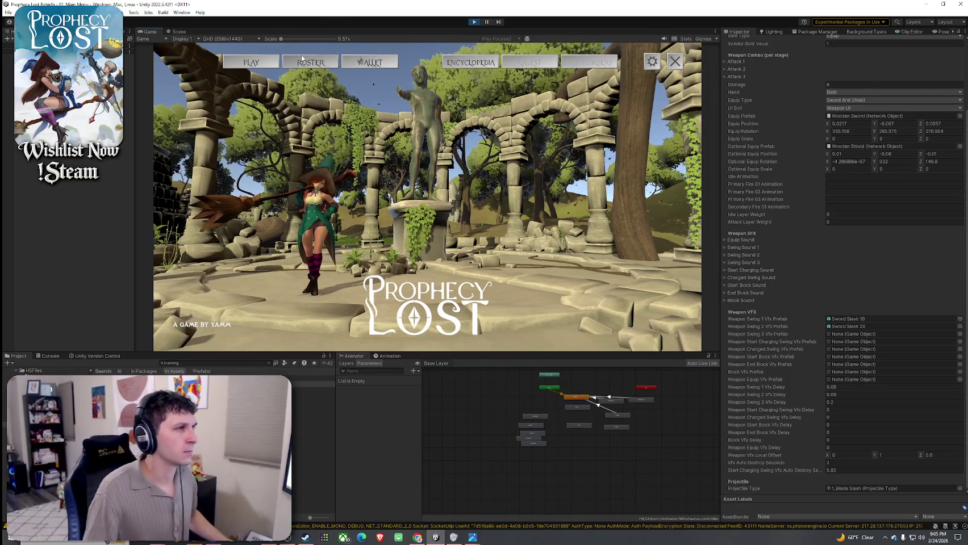
# Start play, join a match from the destination map with Find Match, then exit play mode
pyautogui.click(302, 61)
pyautogui.click(250, 62)
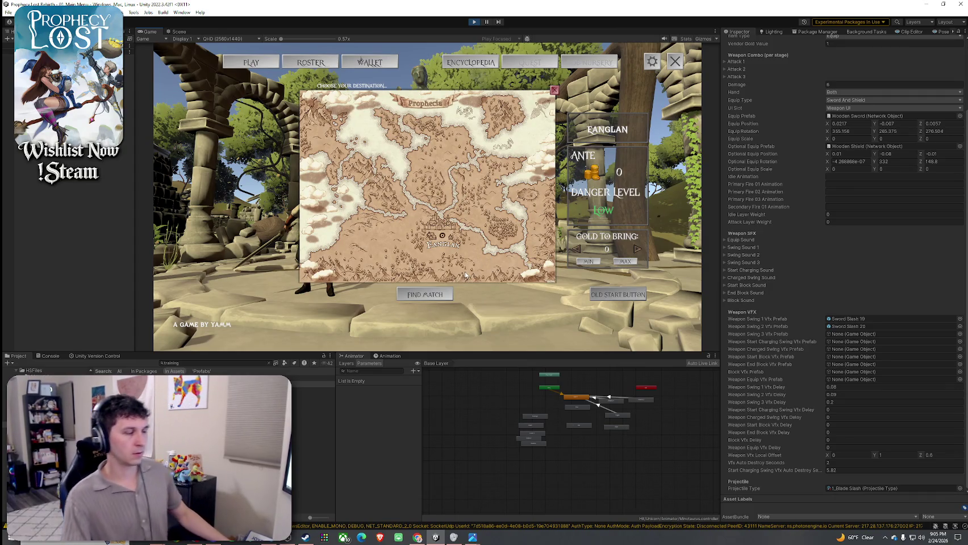
pyautogui.click(472, 208)
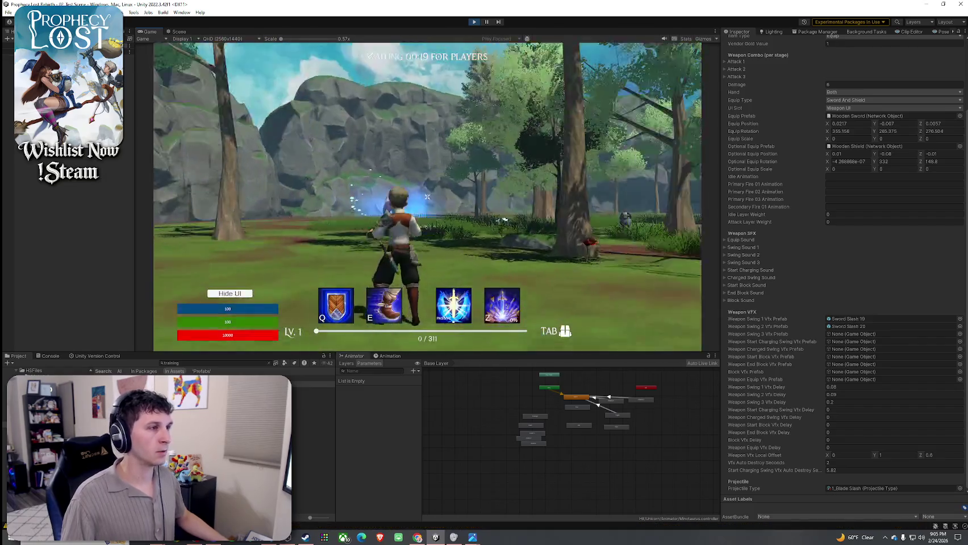
pyautogui.press('super')
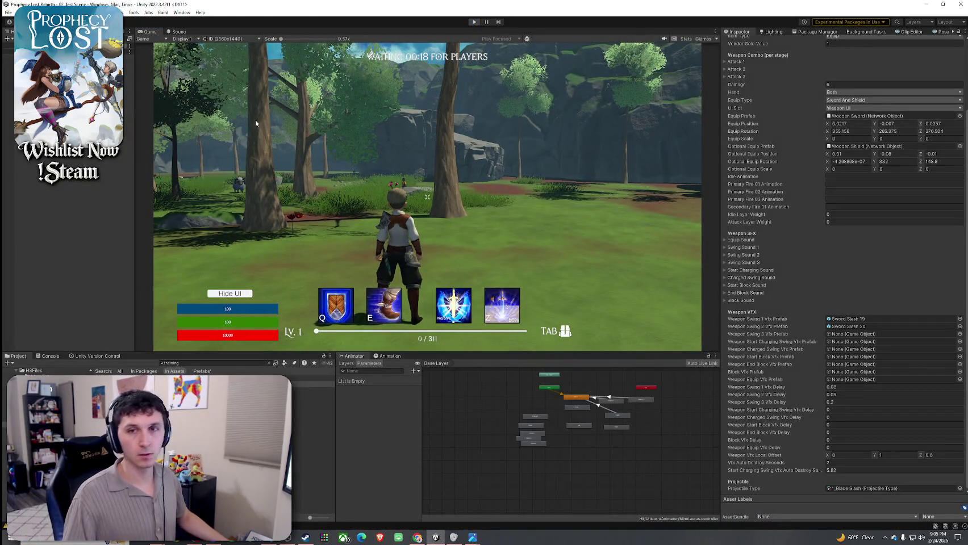
pyautogui.hotkey('ctrl', 'p')
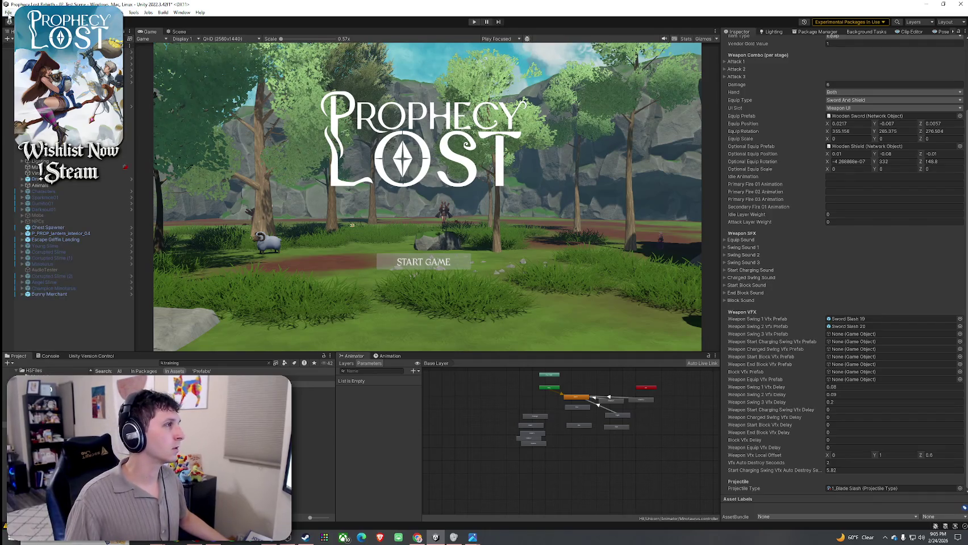
# Set GameManager's Pre Game Time and Waiting for Players Time to 0.1, then begin closing the editor
pyautogui.click(6, 76)
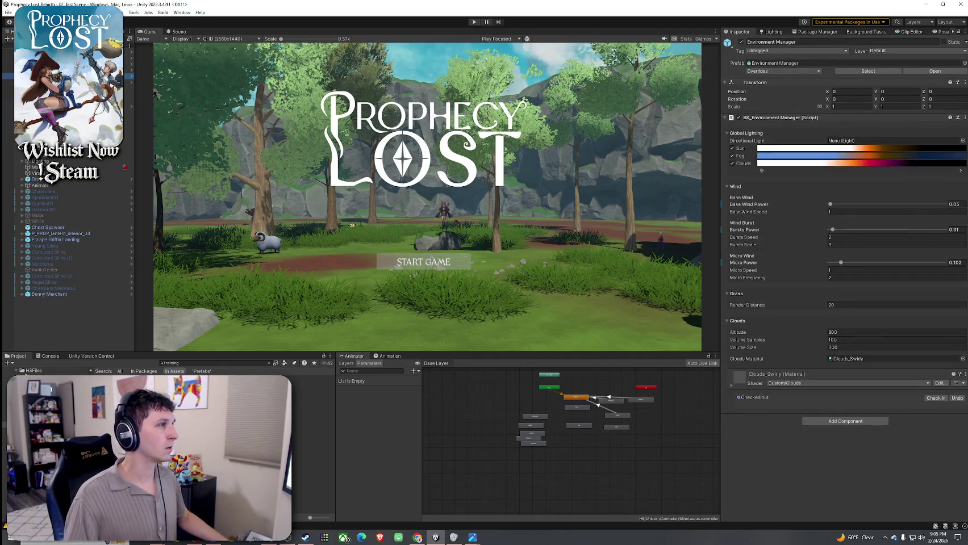
pyautogui.scroll(-3, 778, 258)
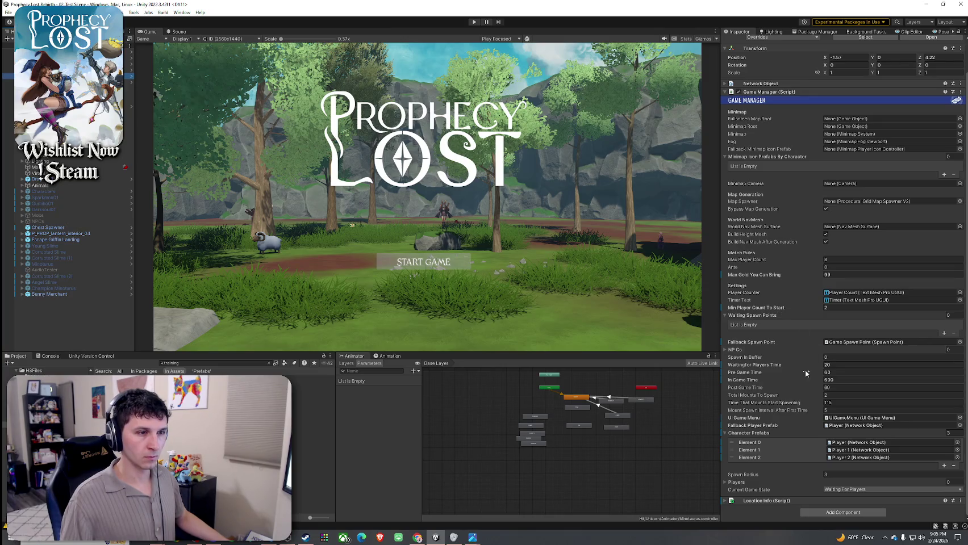
pyautogui.press('BackSpace')
pyautogui.write('0.1')
pyautogui.click(846, 365)
pyautogui.write('0.1')
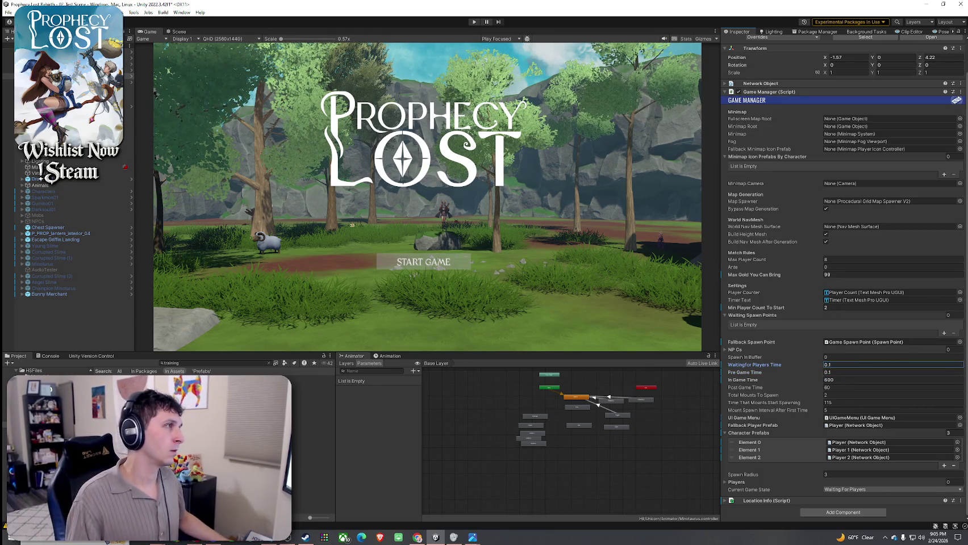
pyautogui.press('super+Down')
pyautogui.hotkey('alt', 'F4')
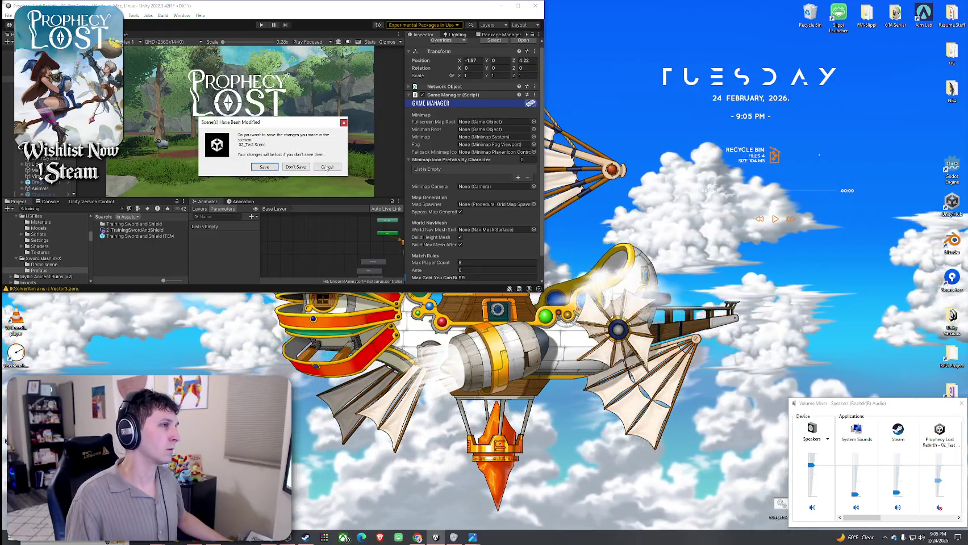
# Dismiss the save prompt and look over the Build menu's server build options without choosing one
pyautogui.press('Escape')
pyautogui.press('super+Up')
pyautogui.hotkey('alt', 'e')
pyautogui.press('Escape')
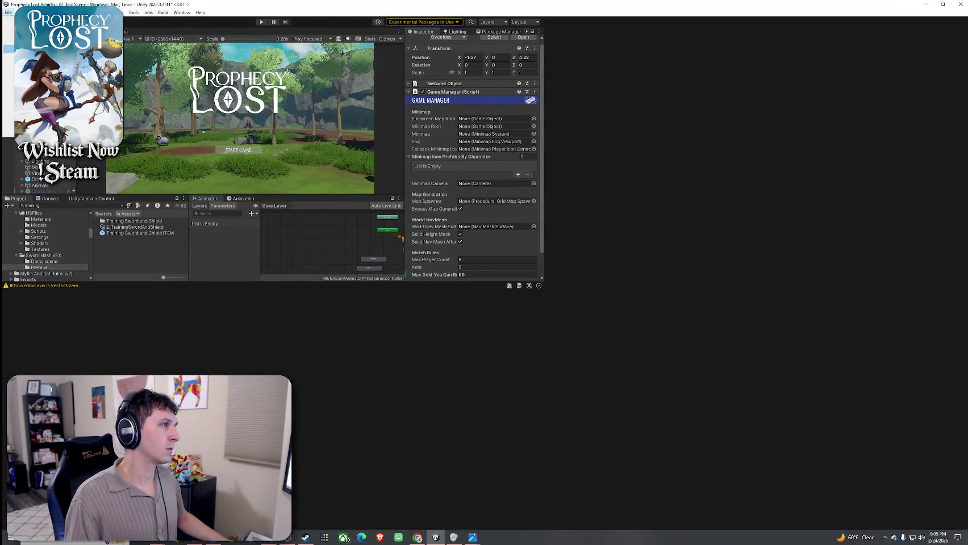
pyautogui.click(160, 13)
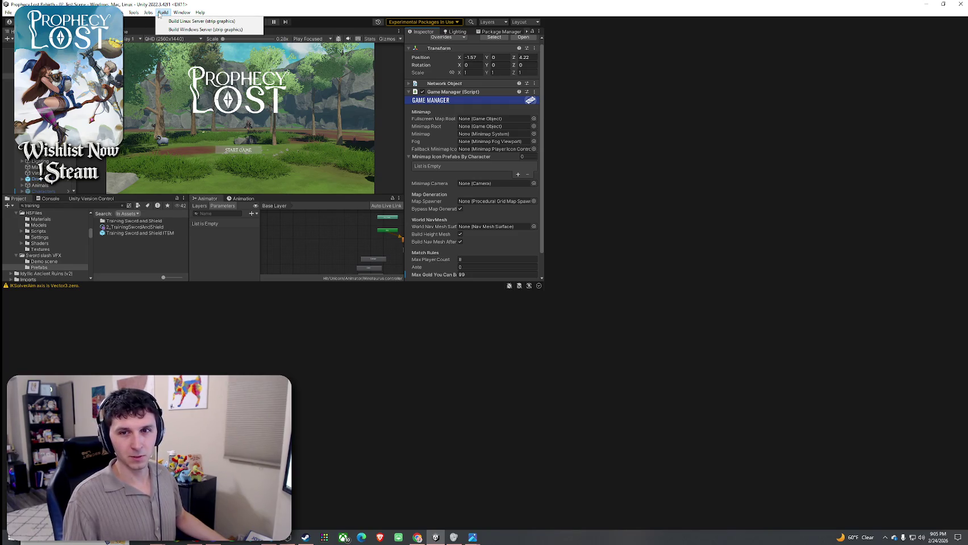
pyautogui.click(234, 125)
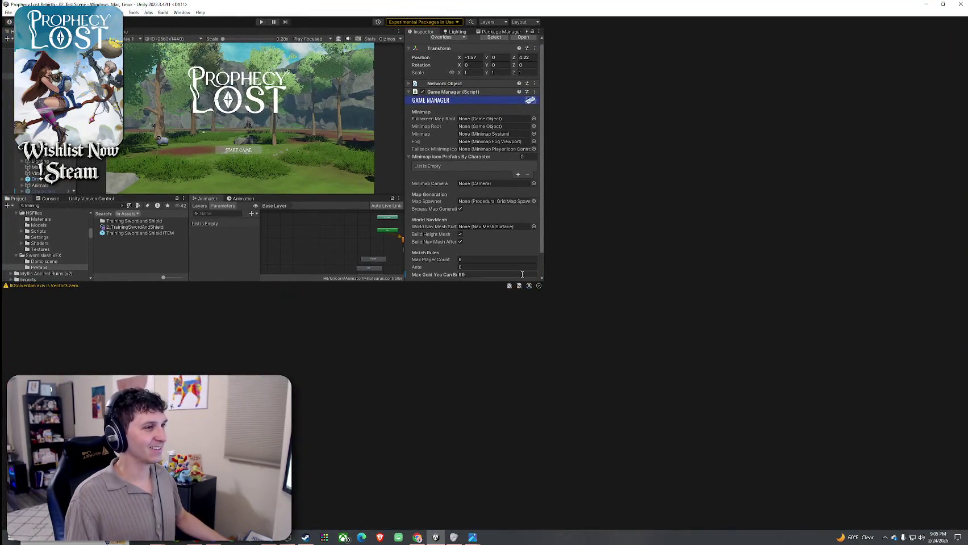
# Restore and re-maximize the editor window, then close Unity and the volume mixer
pyautogui.moveTo(925, 5)
pyautogui.mouseDown()
pyautogui.moveTo(661, 8)
pyautogui.moveTo(663, 31)
pyautogui.mouseUp()
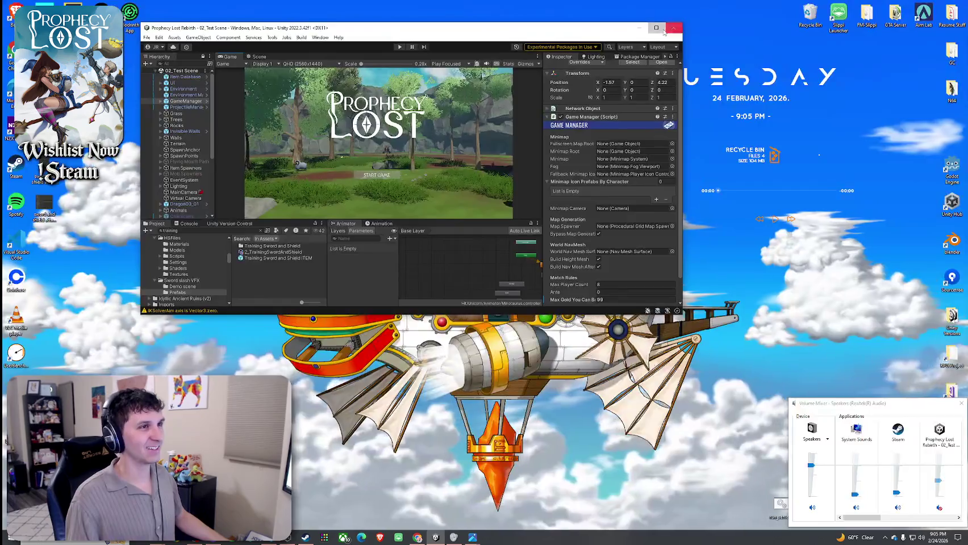
pyautogui.click(656, 28)
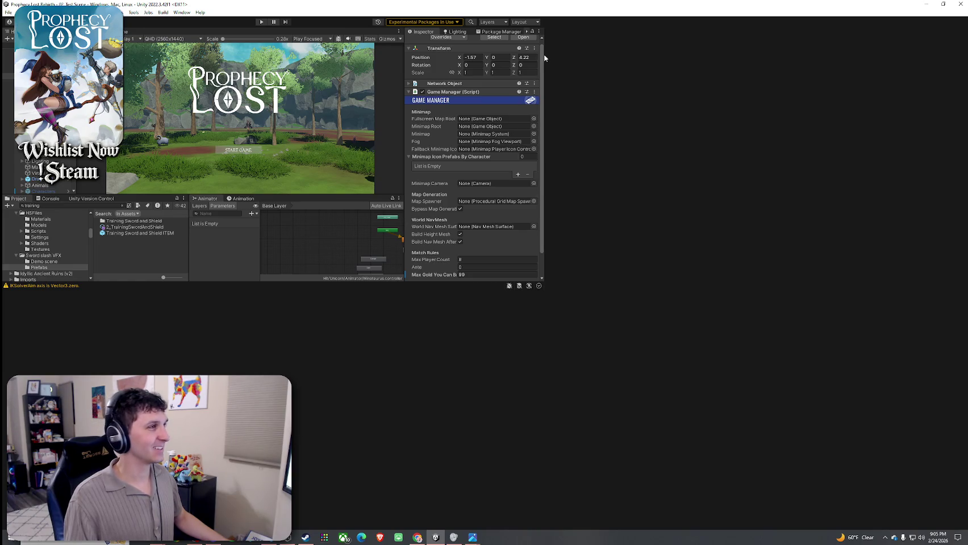
pyautogui.moveTo(255, 5); pyautogui.dragTo(255, 20)
pyautogui.doubleClick(255, 20)
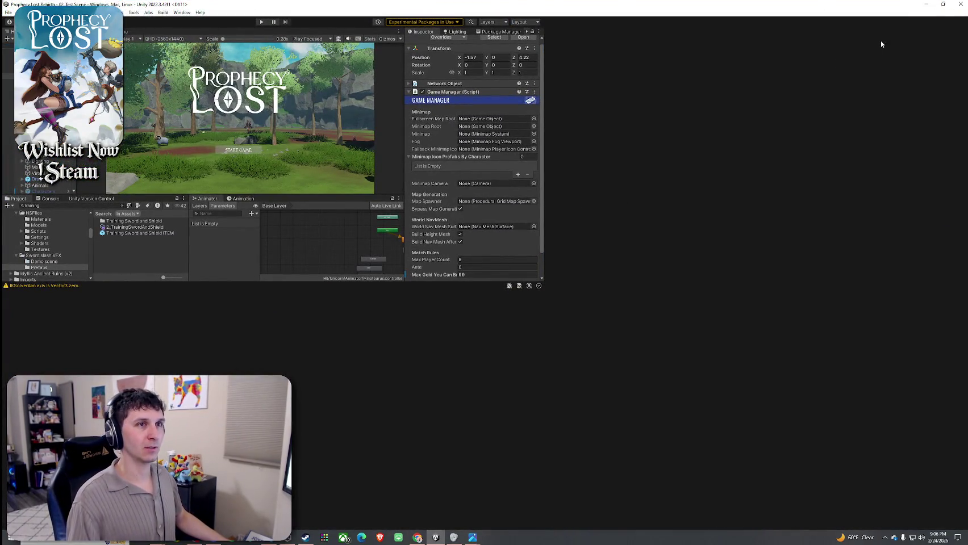
pyautogui.click(960, 4)
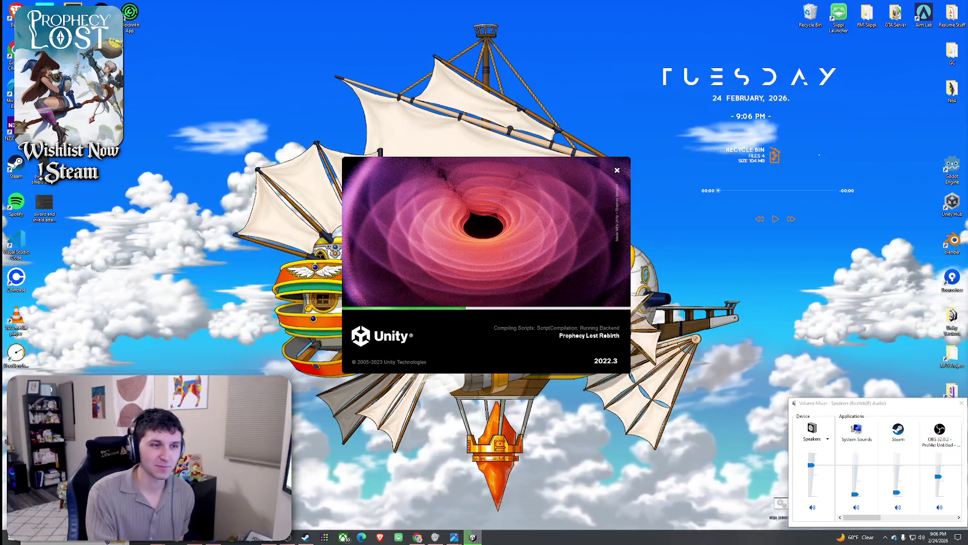
pyautogui.click(962, 404)
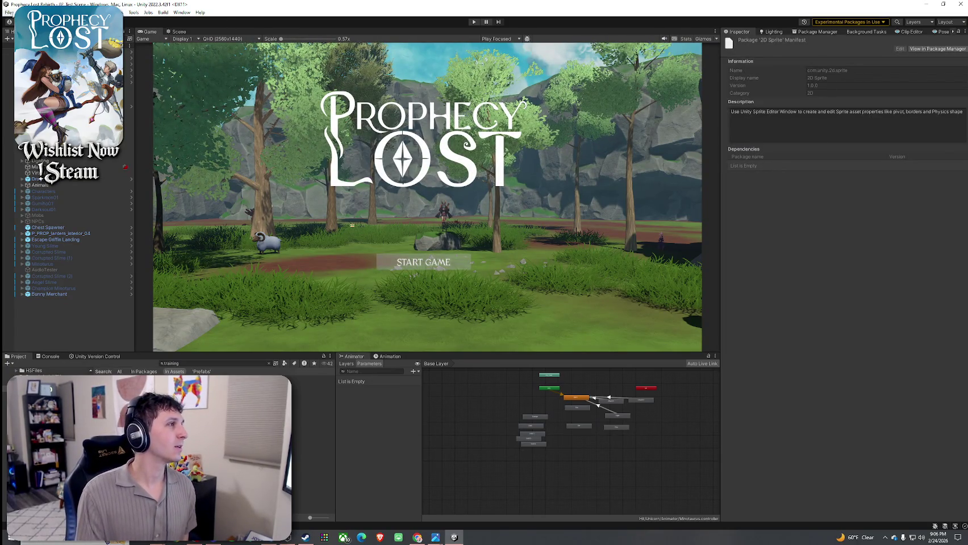
# Check Tools > Always Play From Scene 0 and enter play mode with Ctrl+P
pyautogui.click(28, 12)
pyautogui.moveTo(138, 16)
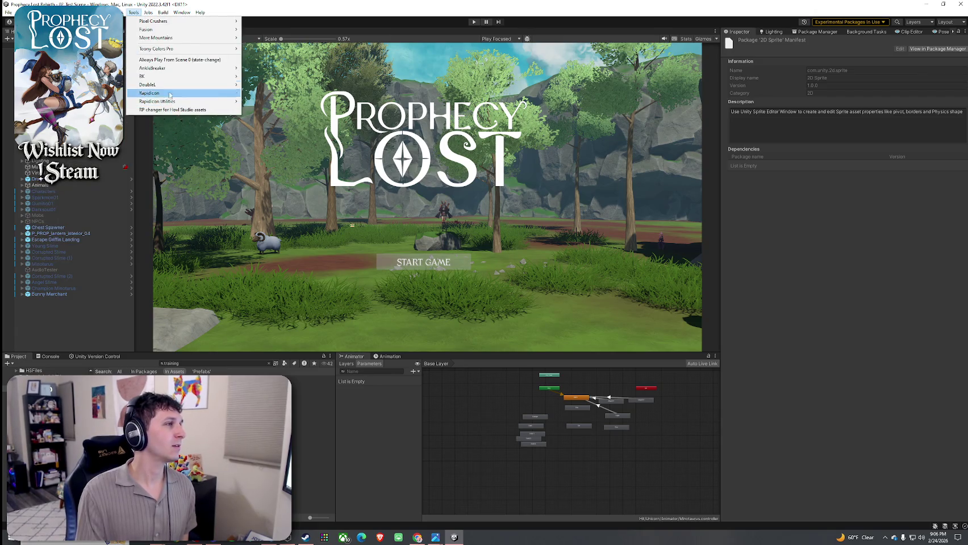
pyautogui.click(165, 59)
pyautogui.click(136, 12)
pyautogui.click(136, 13)
pyautogui.click(136, 12)
pyautogui.click(165, 59)
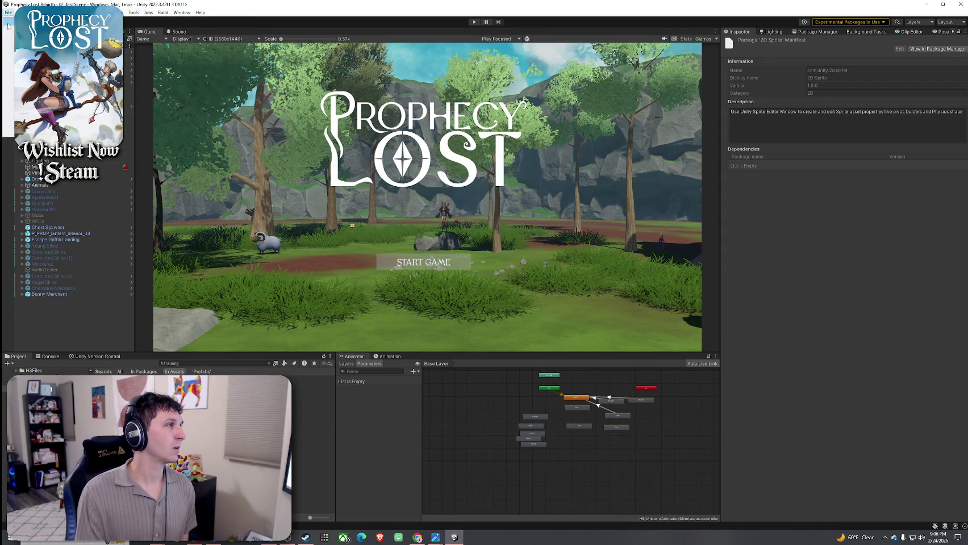
pyautogui.hotkey('ctrl', 'p')
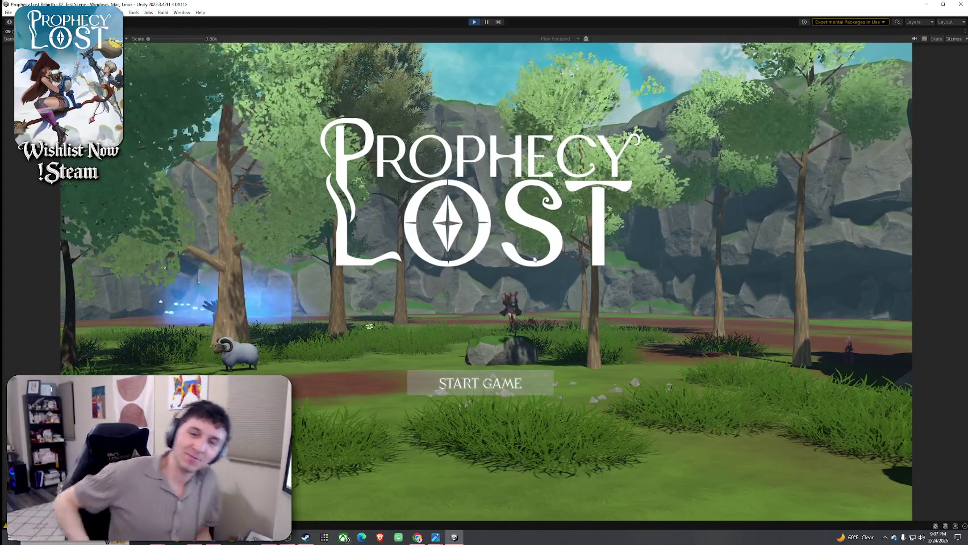
# Start the game from the title screen and open the system volume mixer
pyautogui.click(531, 384)
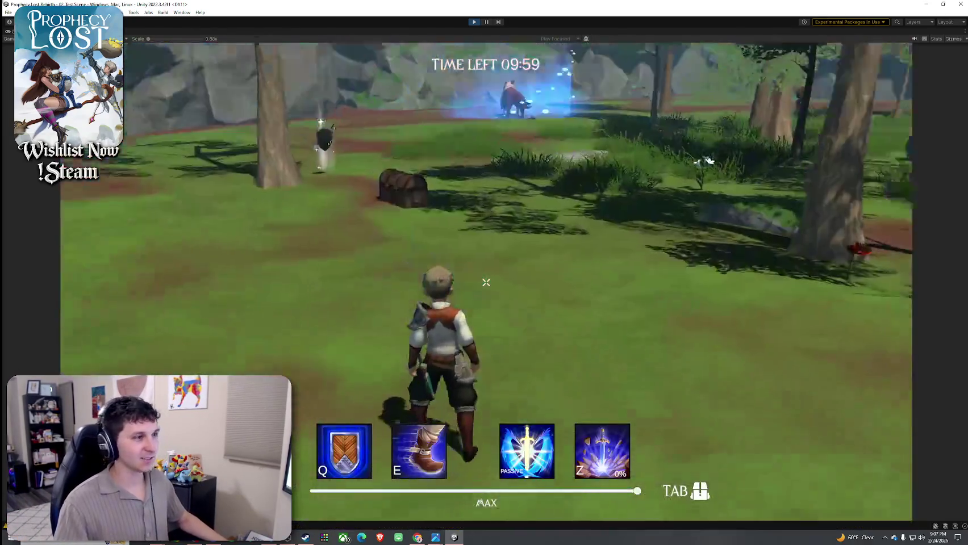
pyautogui.press('w')
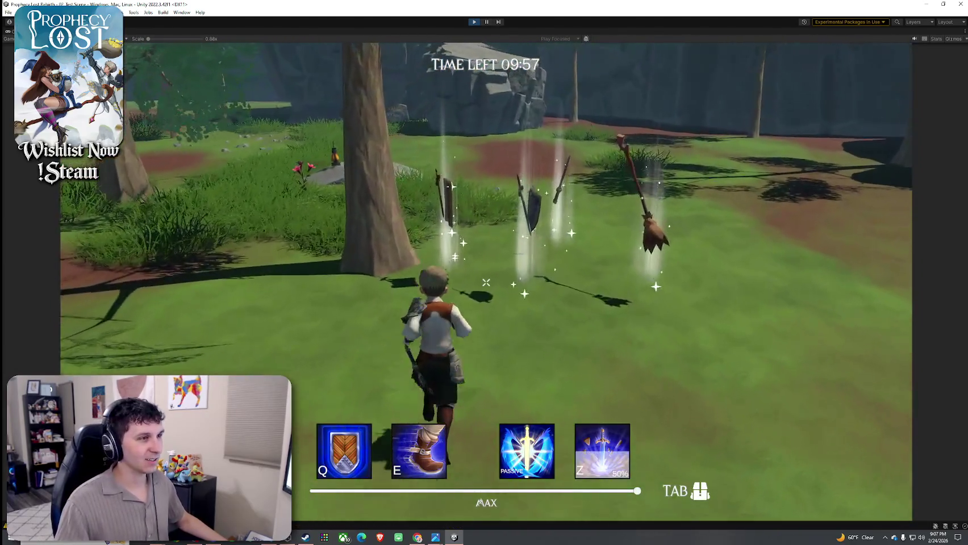
pyautogui.rightClick(916, 536)
pyautogui.rightClick(917, 537)
pyautogui.click(852, 493)
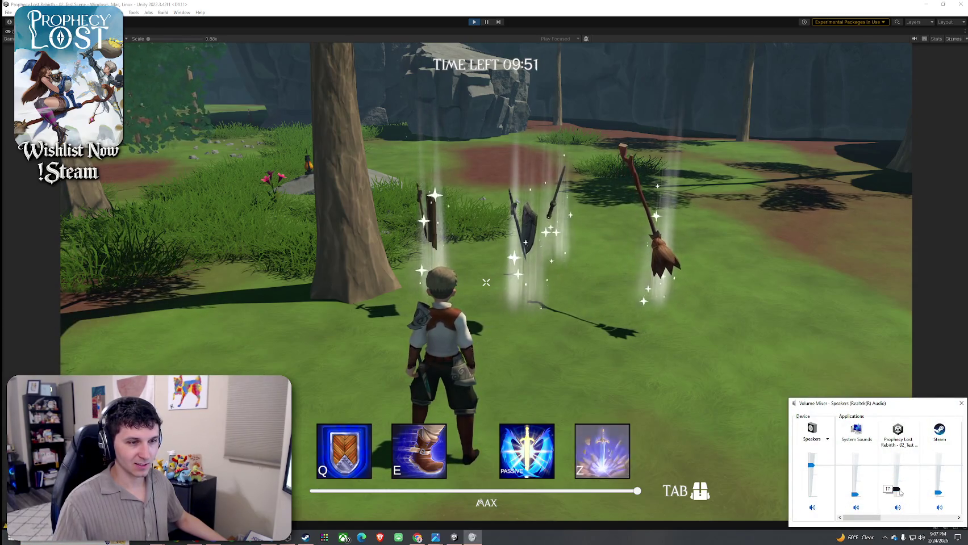
pyautogui.click(762, 364)
# Walk to the tree, pick up the dropped weapons, and swing a five-hit sword combo
pyautogui.press('w')
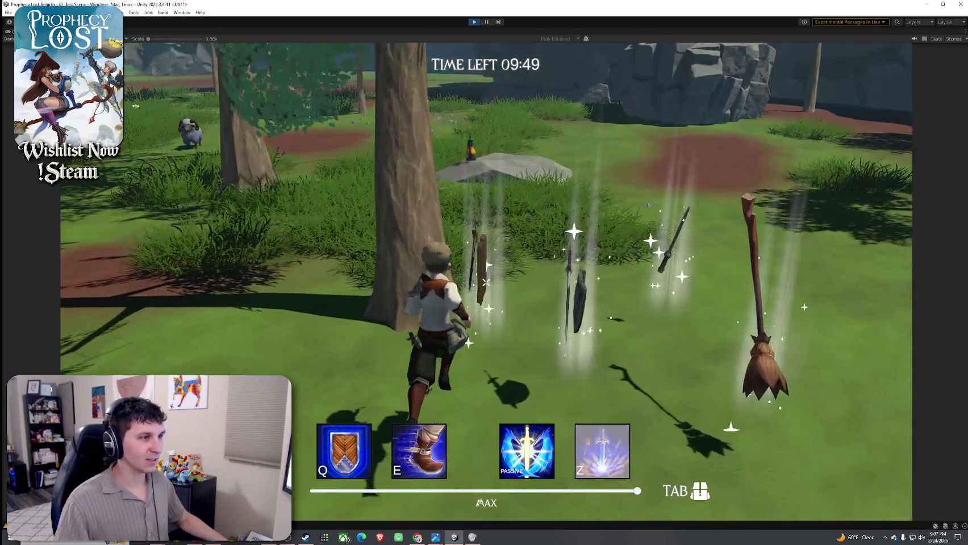
pyautogui.press('w')
pyautogui.press('Tab')
pyautogui.press('Tab')
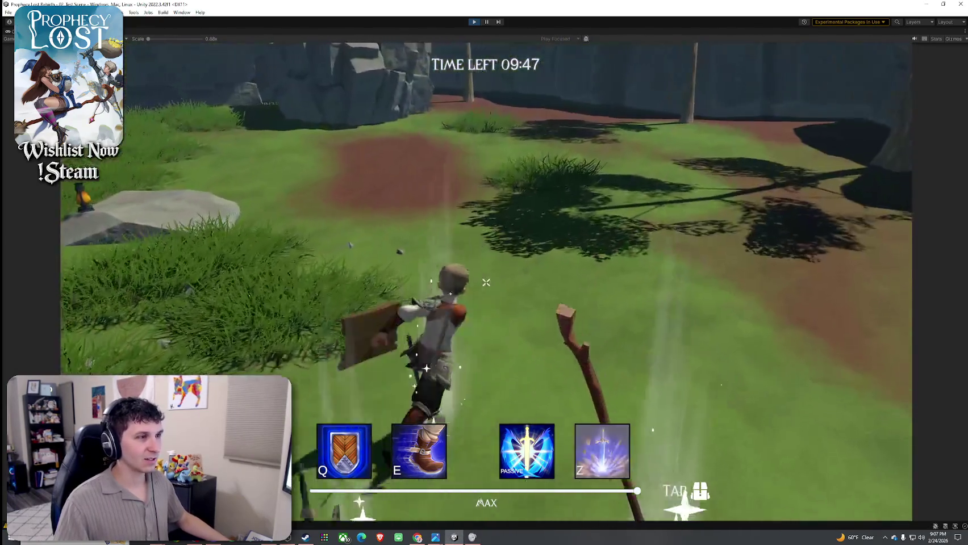
pyautogui.click(486, 282)
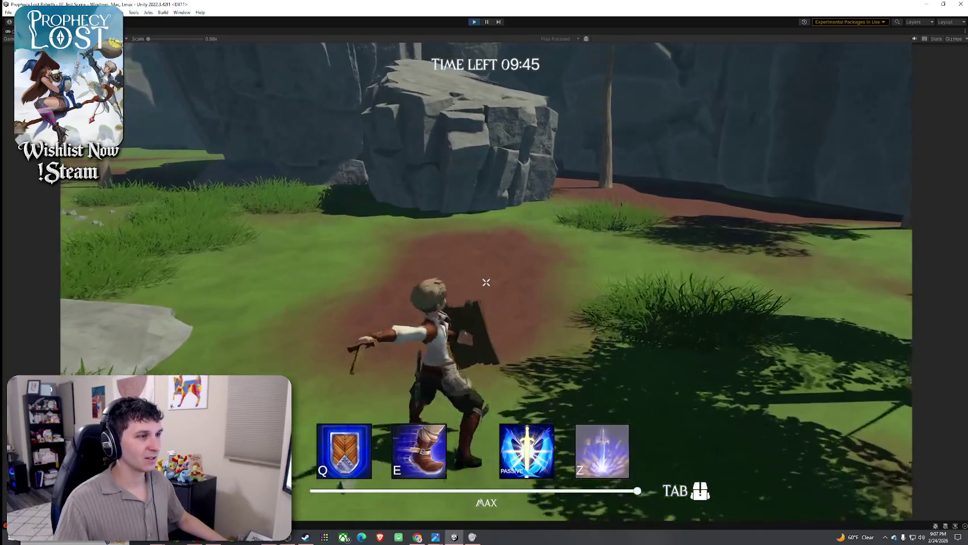
pyautogui.click(485, 282)
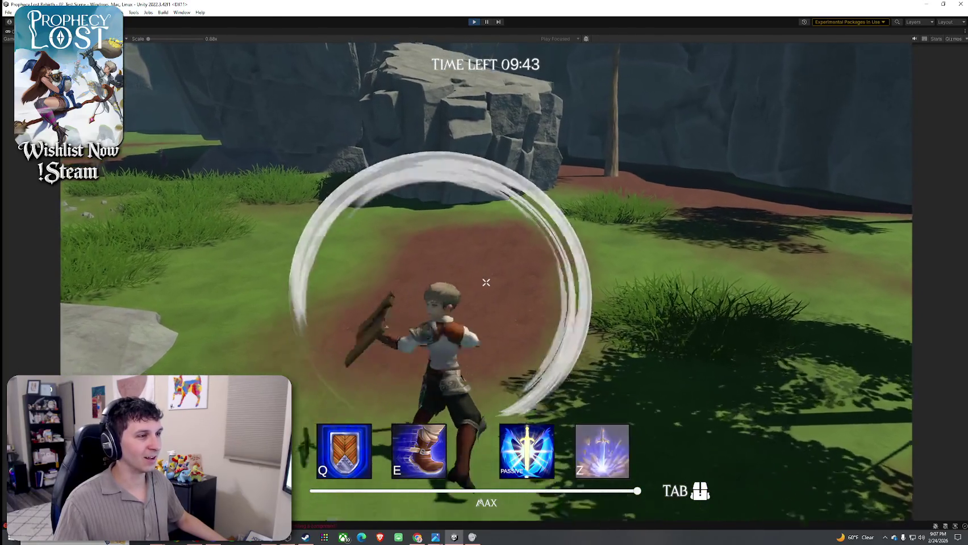
pyautogui.click(486, 282)
pyautogui.click(485, 282)
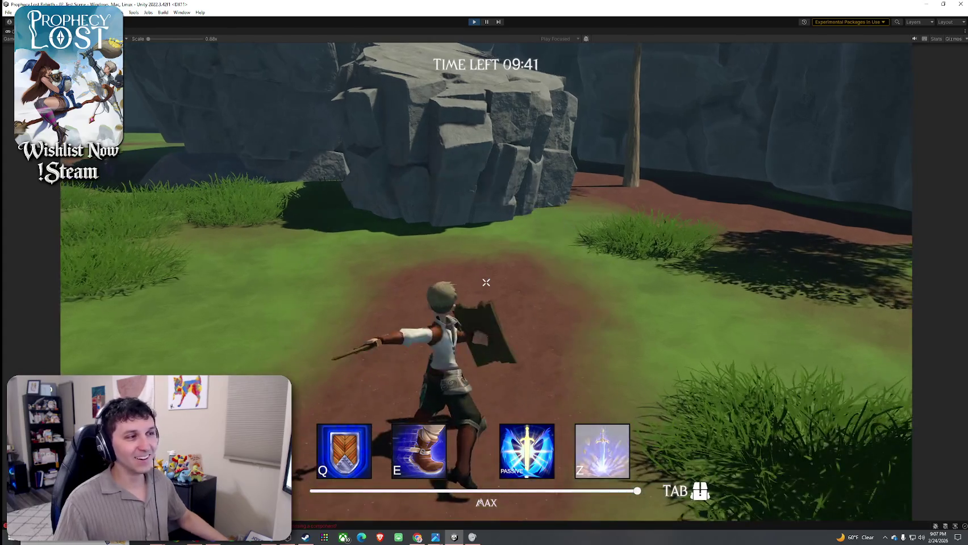
pyautogui.click(485, 282)
# Walk toward the large rock, slash, raise the shield, climb the rock, and slash again
pyautogui.press('w')
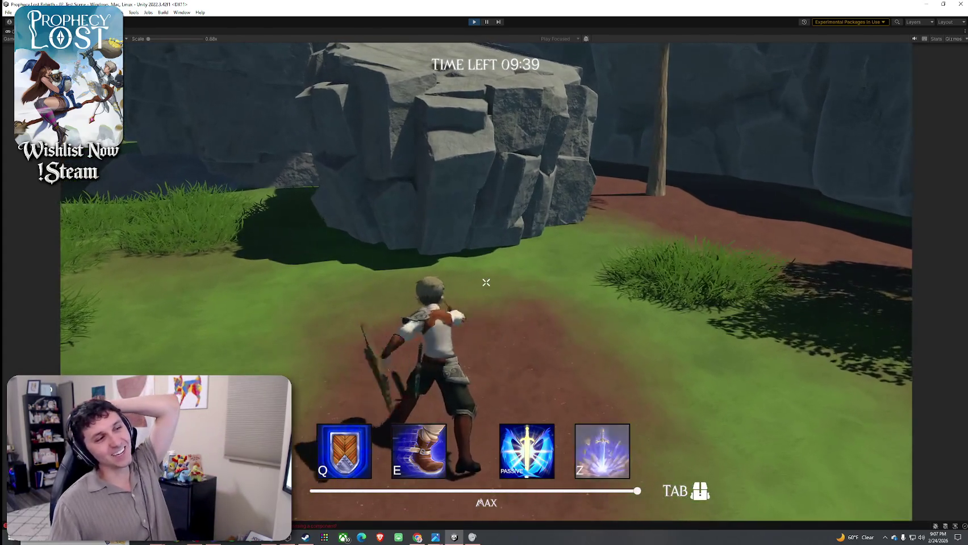
pyautogui.press('w')
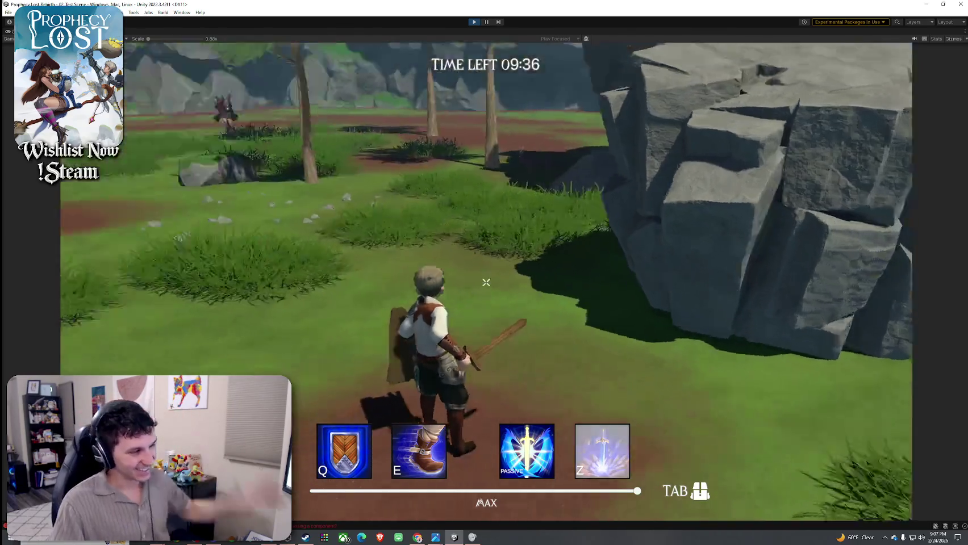
pyautogui.click(486, 282)
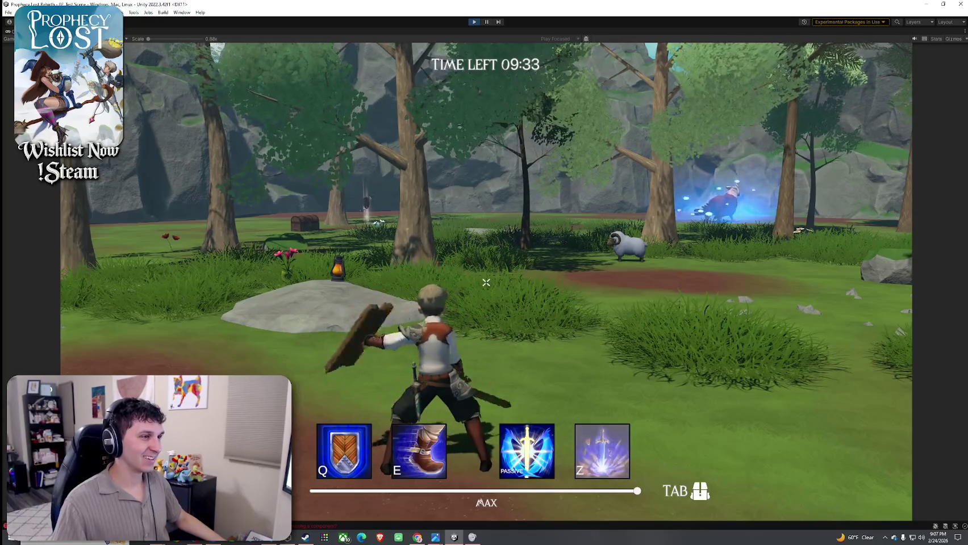
pyautogui.moveTo(485, 282)
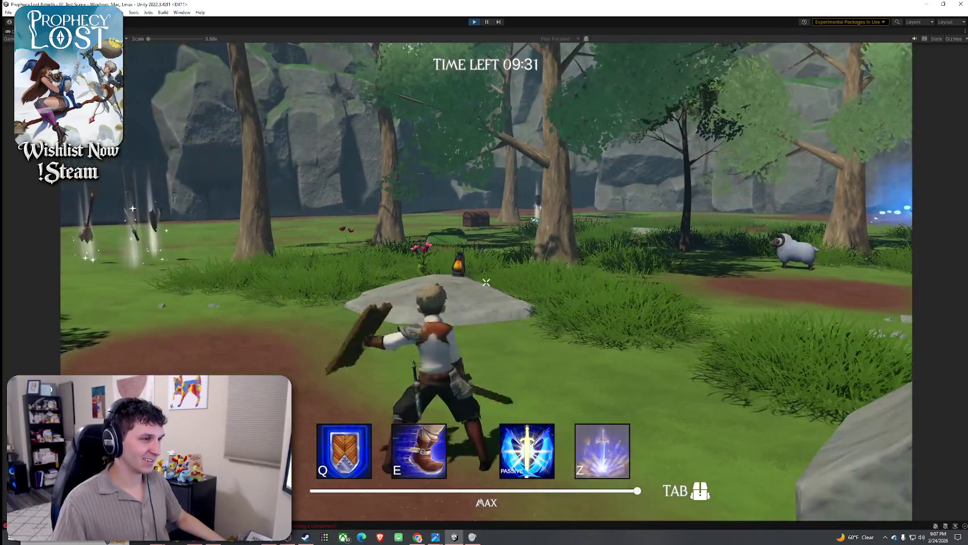
pyautogui.press('w')
pyautogui.rightClick(486, 282)
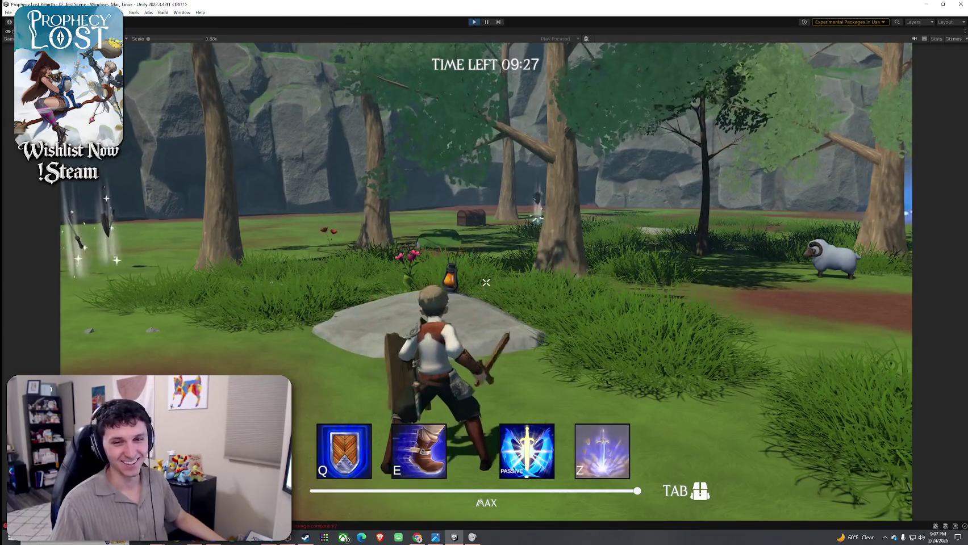
pyautogui.press('w')
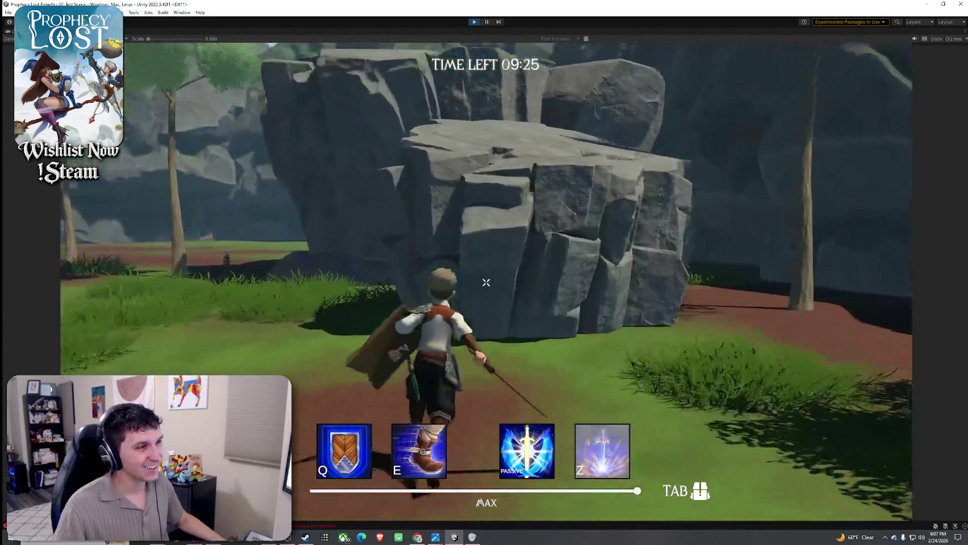
pyautogui.press('space')
pyautogui.click(485, 282)
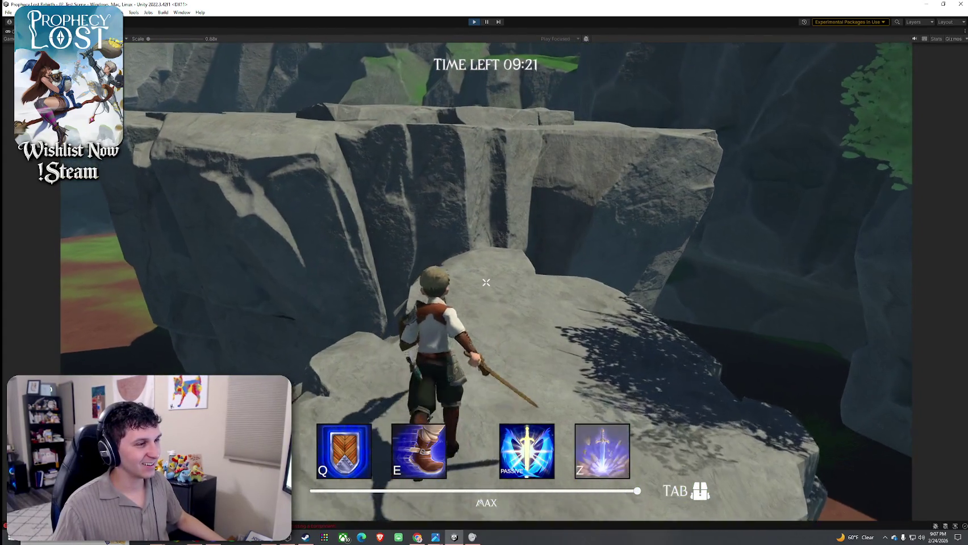
pyautogui.click(486, 282)
pyautogui.click(486, 282)
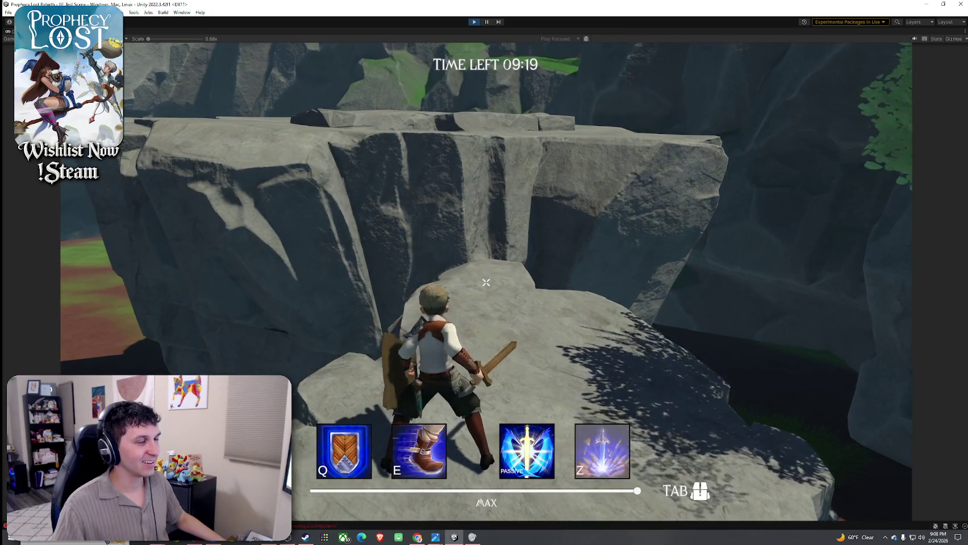
# Slash twice more on the path, then restore the full editor layout around the Game view
pyautogui.press('w')
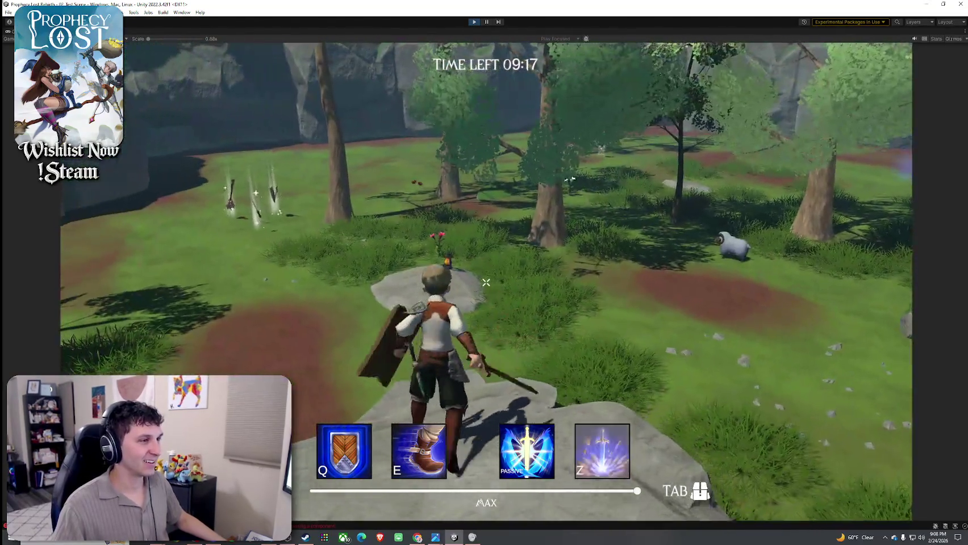
pyautogui.click(485, 282)
pyautogui.click(486, 282)
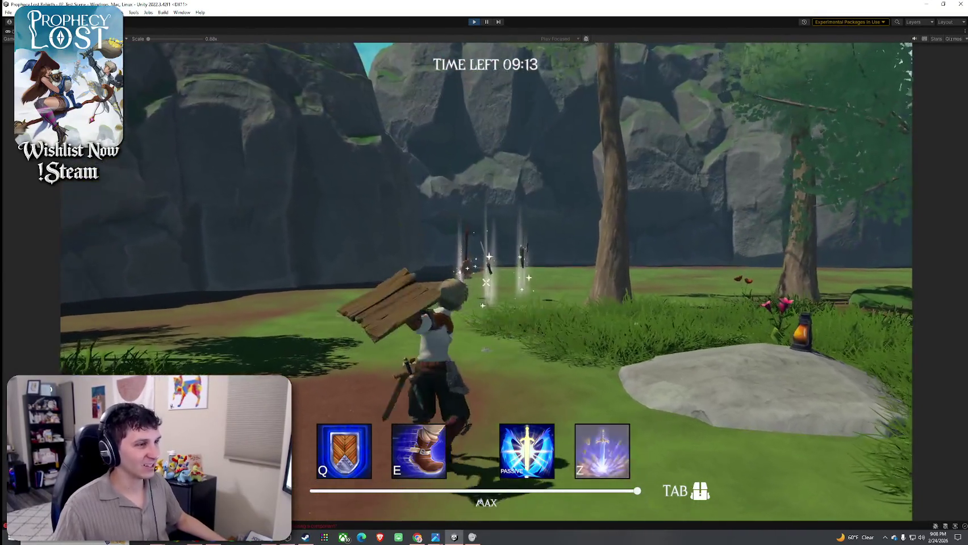
pyautogui.press('super')
pyautogui.click(376, 212)
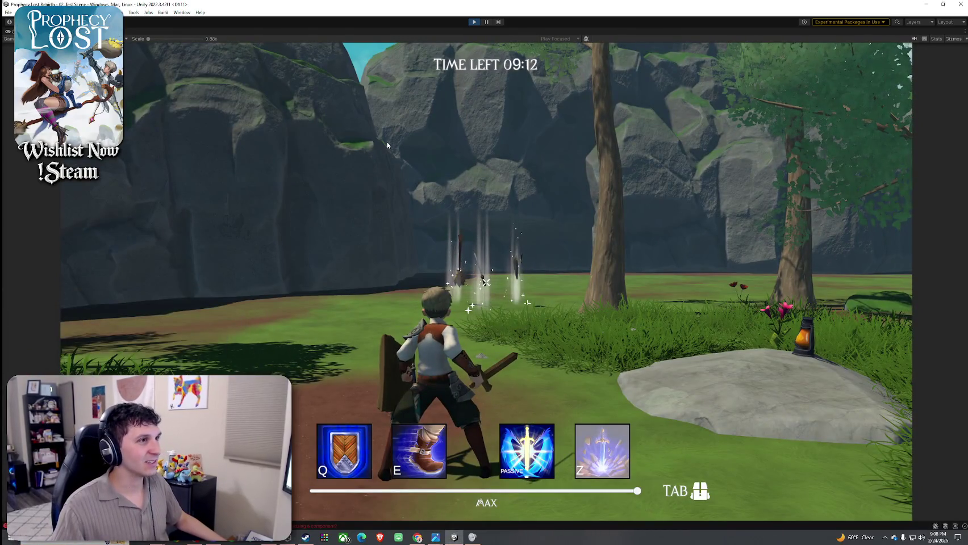
pyautogui.hotkey('shift', 'space')
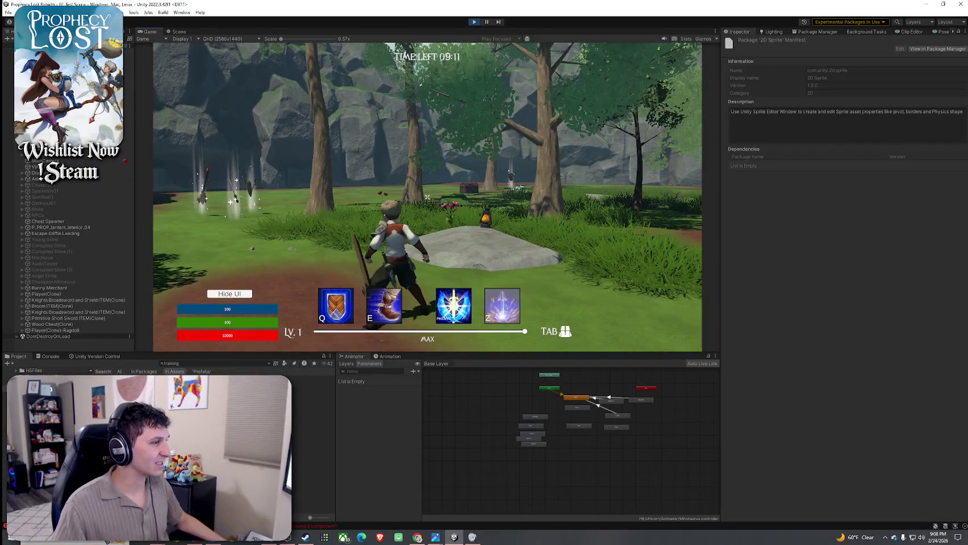
# Open Sword Slash 19 from the Training Sword And Shield's Weapon Swing 1 Vfx Prefab; dock Scene beside Game
pyautogui.click(188, 365)
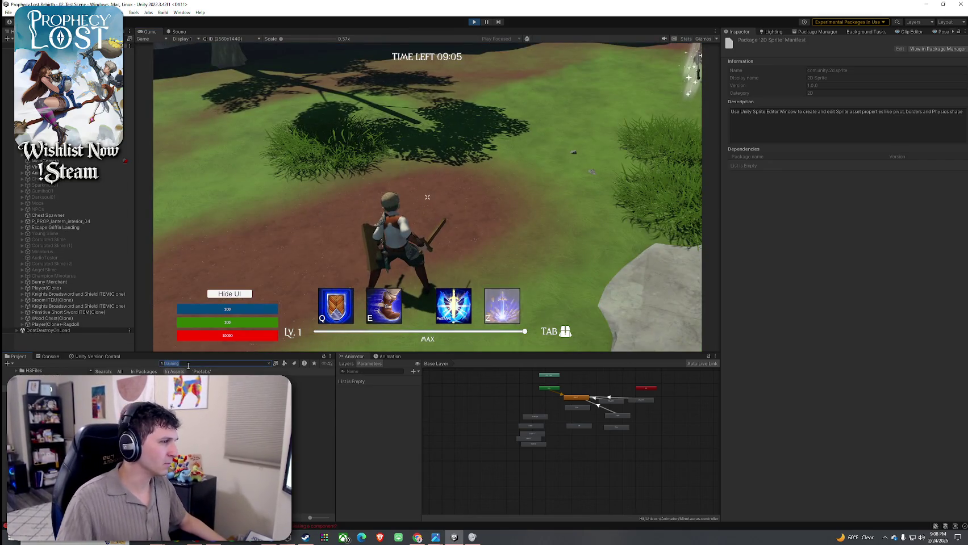
pyautogui.click(307, 385)
pyautogui.scroll(-3, 805, 362)
pyautogui.click(852, 318)
pyautogui.doubleClick(853, 318)
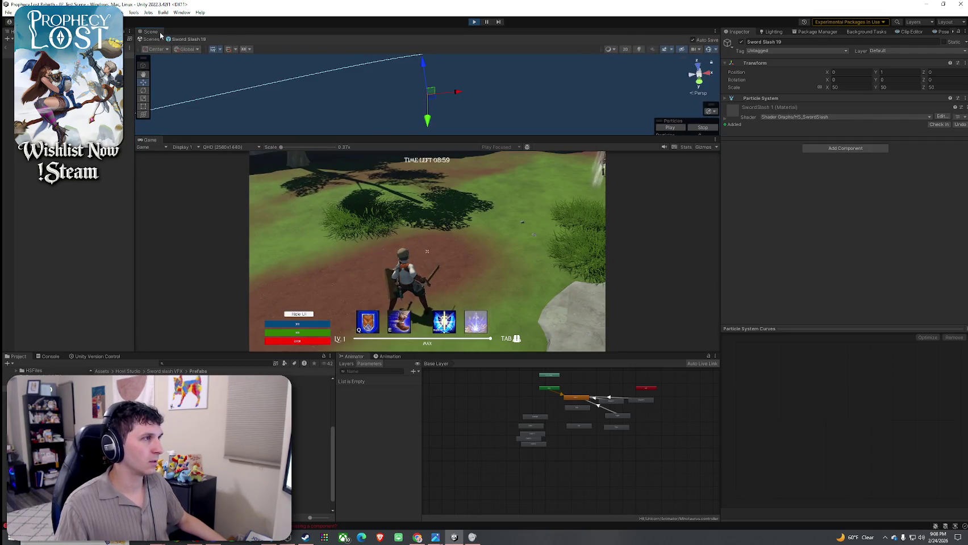
pyautogui.moveTo(150, 32)
pyautogui.mouseDown()
pyautogui.moveTo(147, 156)
pyautogui.moveTo(193, 177)
pyautogui.mouseUp()
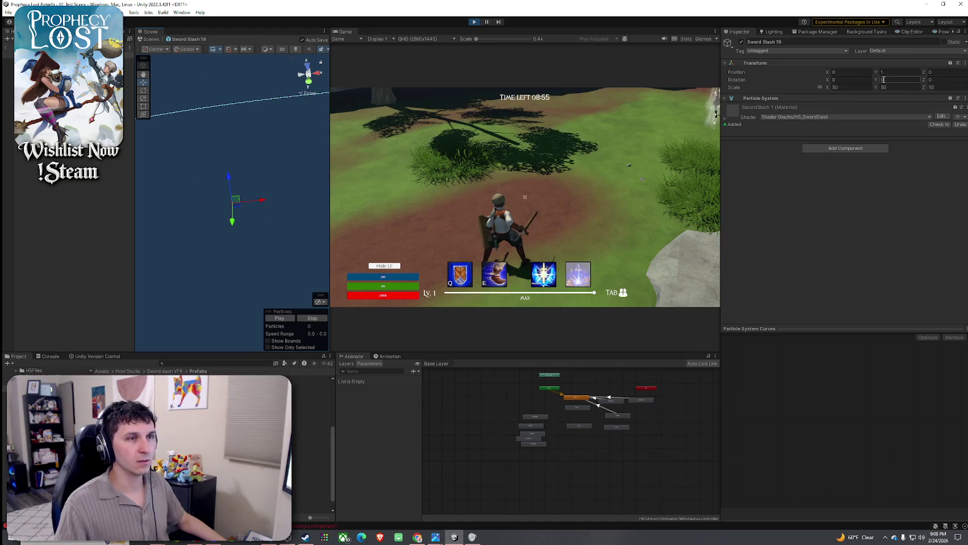
# Test Sword Slash 19 at Rotation Y 90, reset it to 0, and search the project for 'training sw'
pyautogui.write('90')
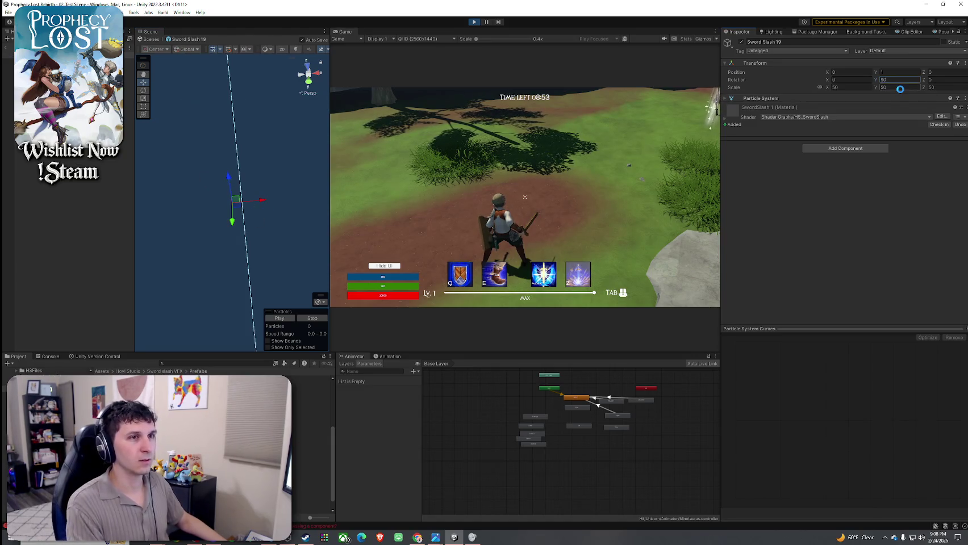
pyautogui.click(525, 198)
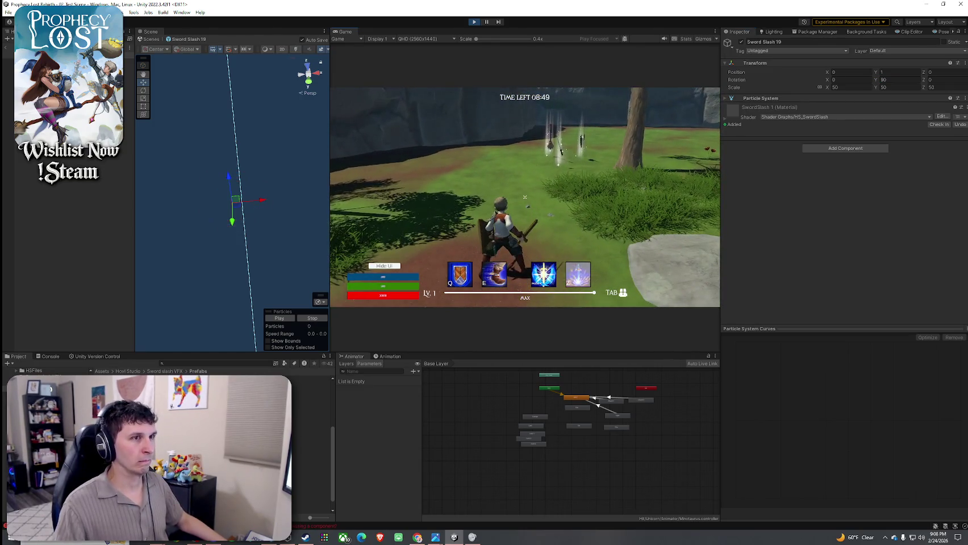
pyautogui.press('super')
pyautogui.click(895, 80)
pyautogui.write('0')
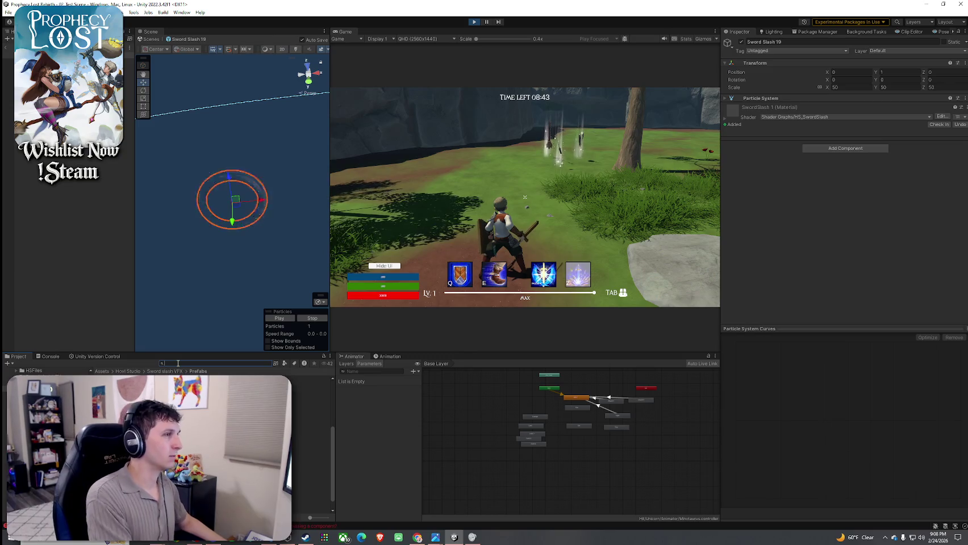
pyautogui.write('training sw')
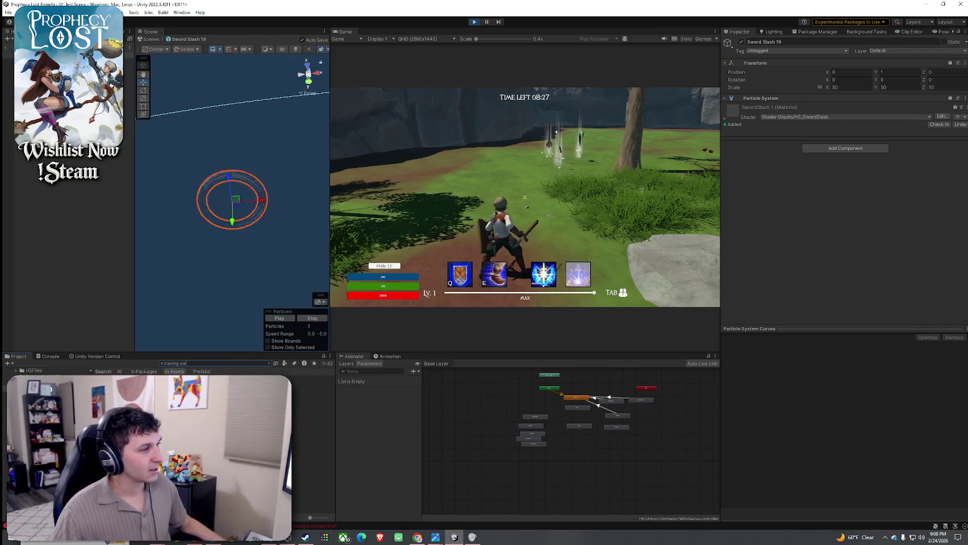
# Review the Training Sword And Shield item's settings while the match keeps running
pyautogui.click(312, 385)
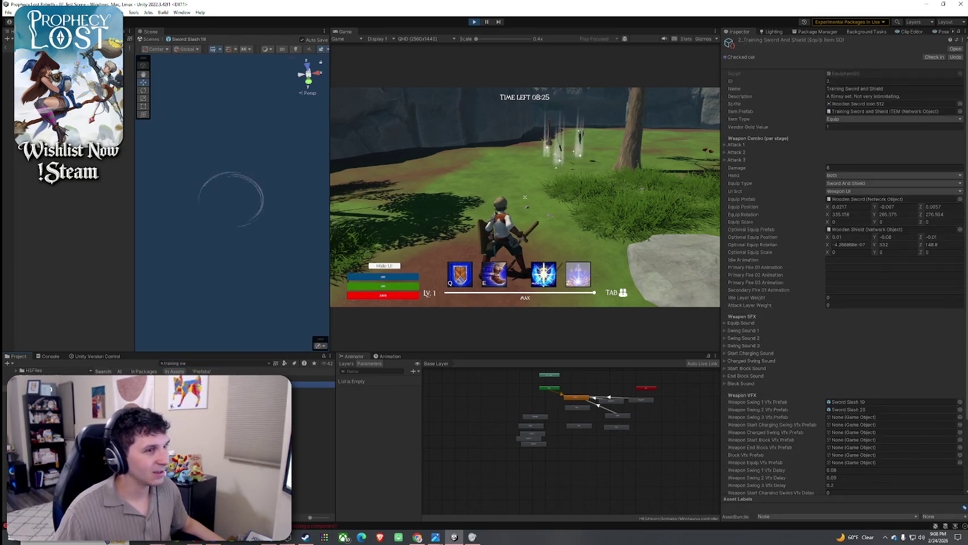
pyautogui.scroll(-3, 757, 335)
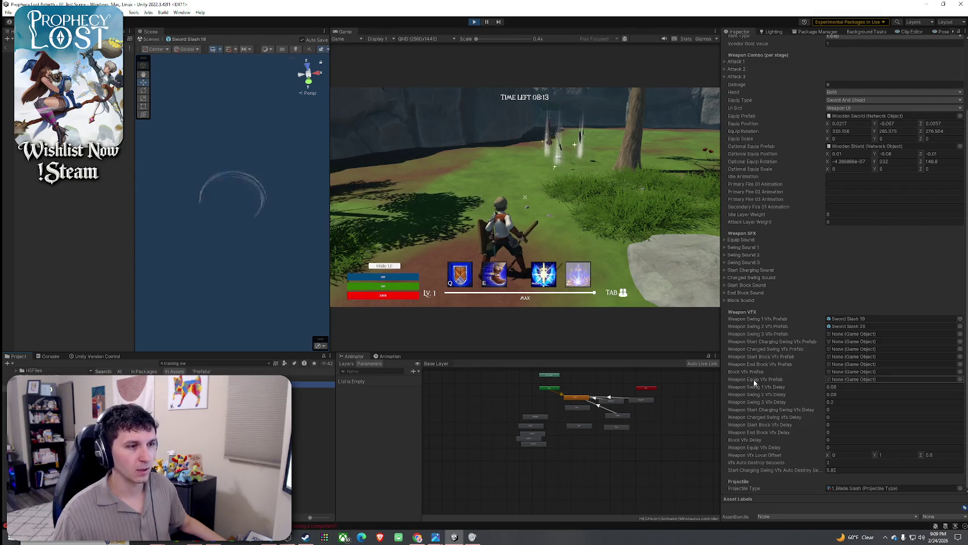
pyautogui.press('w')
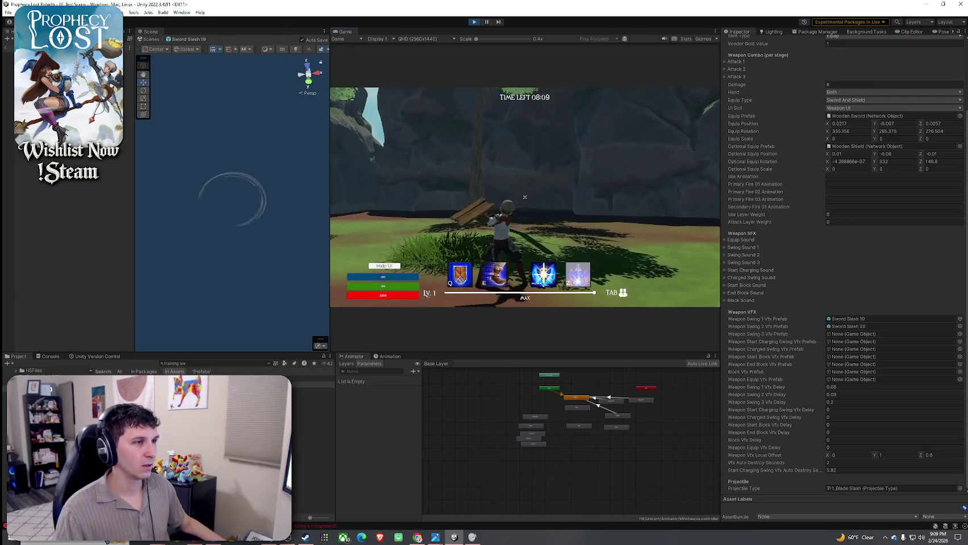
pyautogui.press('super')
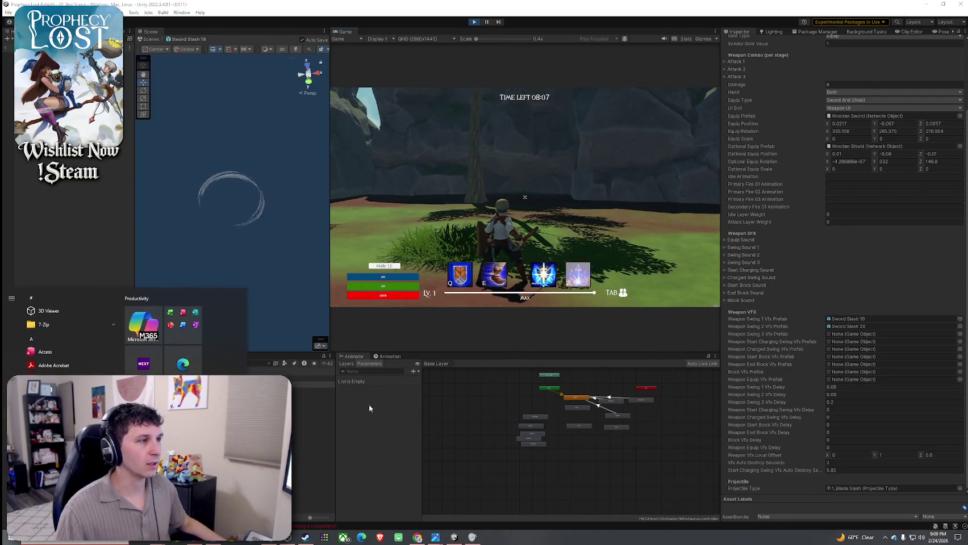
pyautogui.press('super')
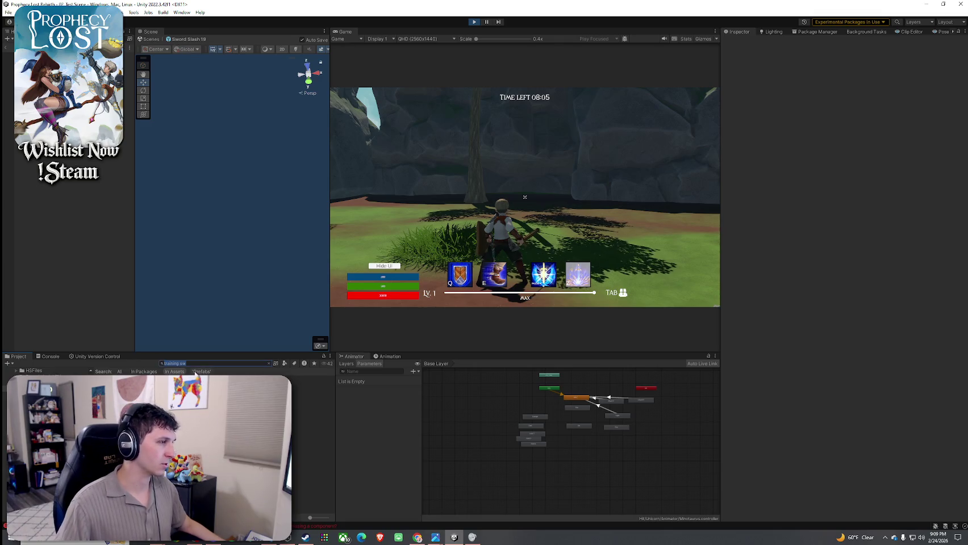
# Search 'sword' and open Sword Slash KnightsSwordShield1 from the Knights Broadsword and Shield item
pyautogui.write('sword and')
pyautogui.click(312, 409)
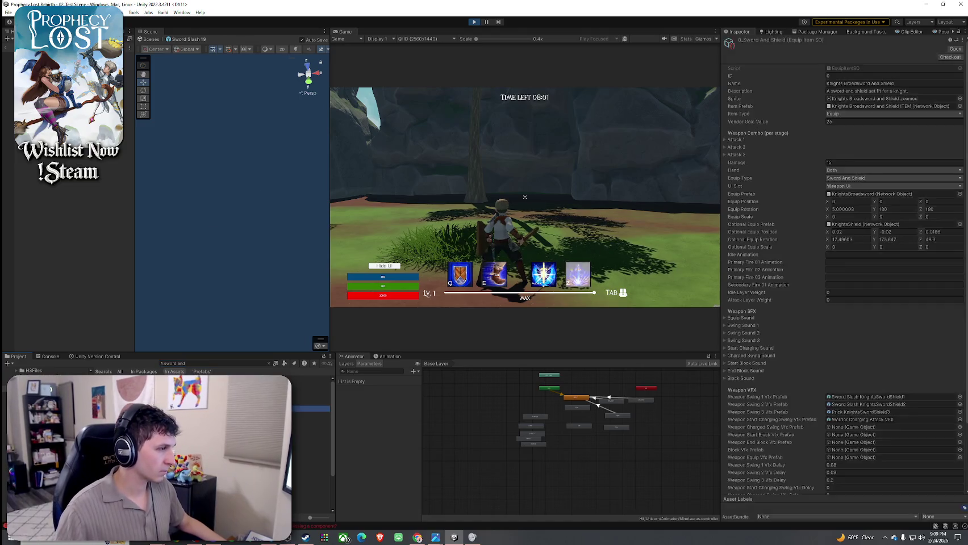
pyautogui.scroll(-3, 830, 329)
pyautogui.click(859, 319)
pyautogui.doubleClick(858, 319)
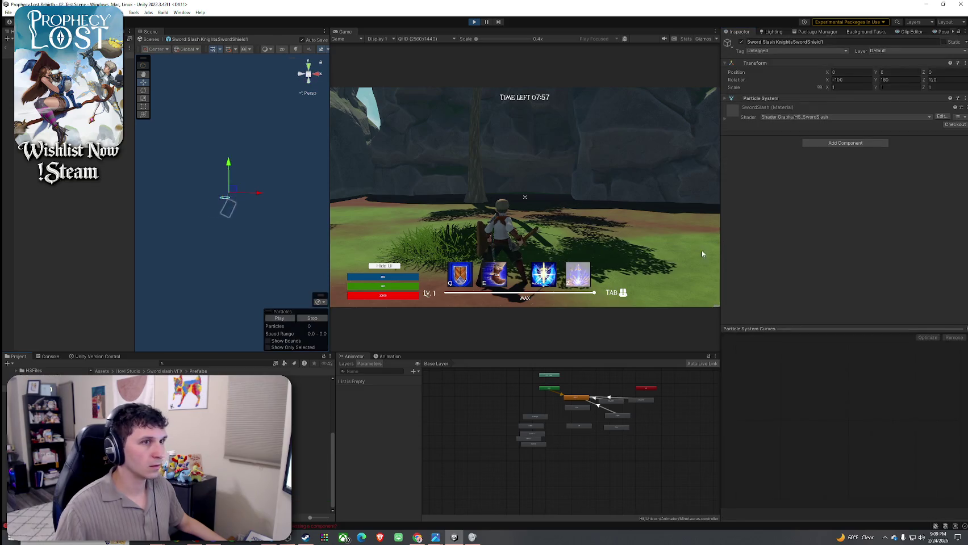
# Capture the prefab's transform rotation (-100, 180, 120) as an image with the Snipping Tool
pyautogui.press('super')
pyautogui.write('snip')
pyautogui.press('Return')
pyautogui.click(11, 93)
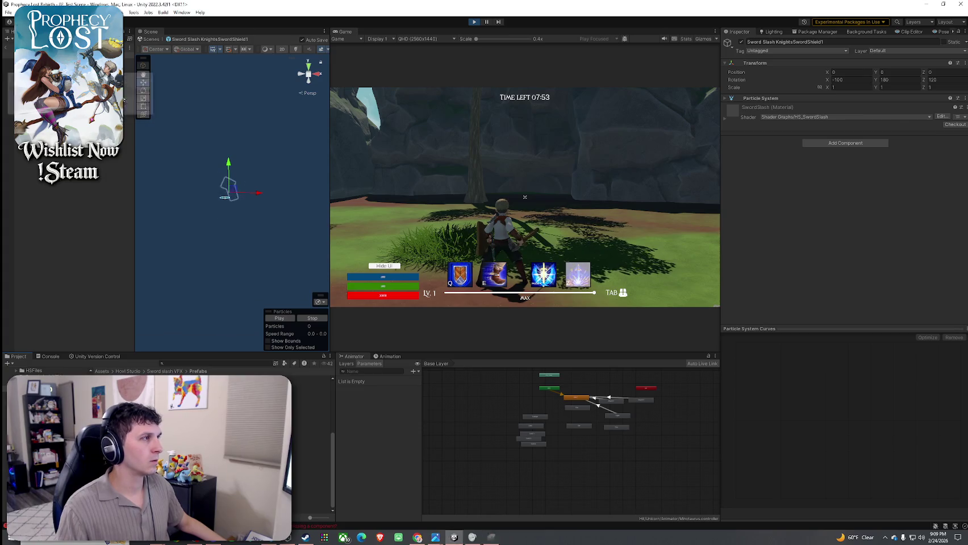
pyautogui.moveTo(720, 47); pyautogui.dragTo(967, 111)
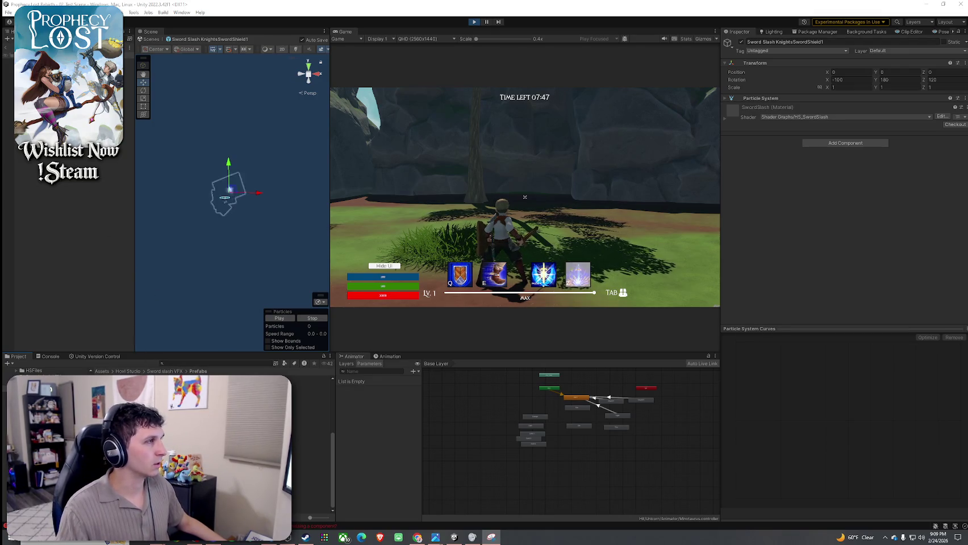
pyautogui.click(311, 432)
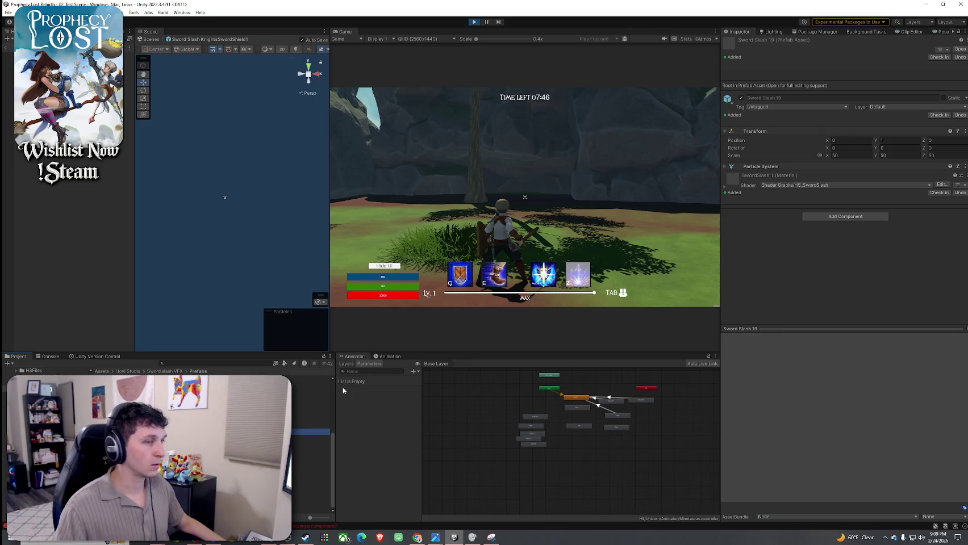
# Set Sword Slash 19's rotation to -100, 180, 120, test it in Game, then retry X at -50
pyautogui.write('-')
pyautogui.press('BackSpace')
pyautogui.write('18')
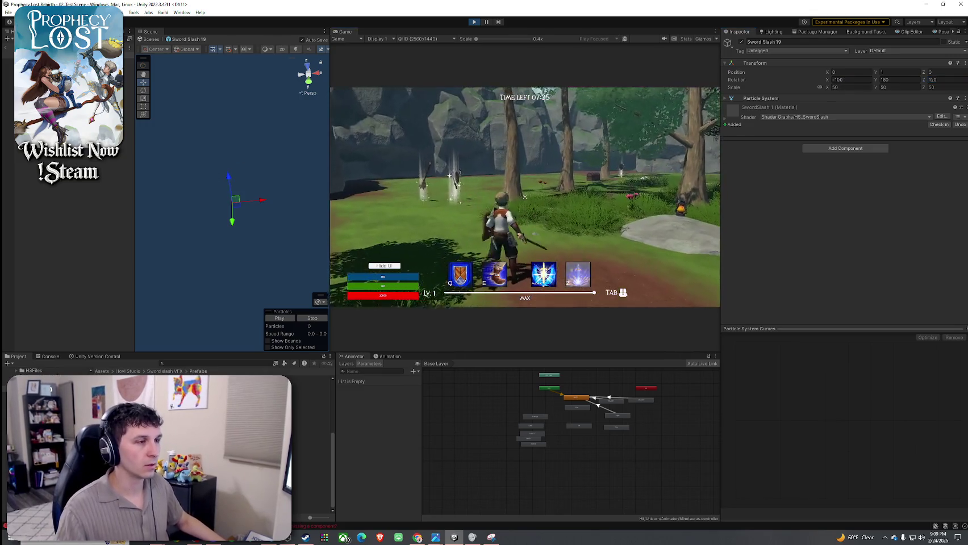
pyautogui.click(525, 198)
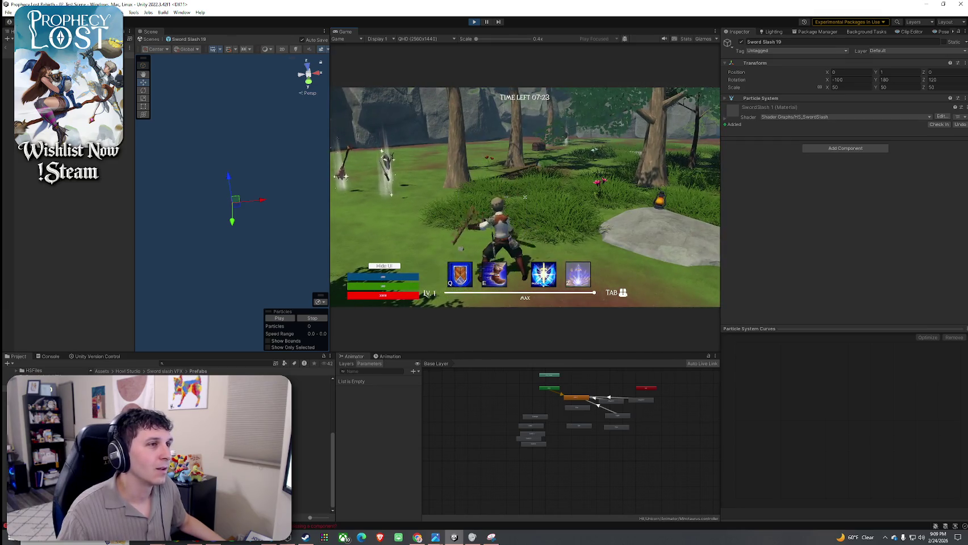
pyautogui.press('super')
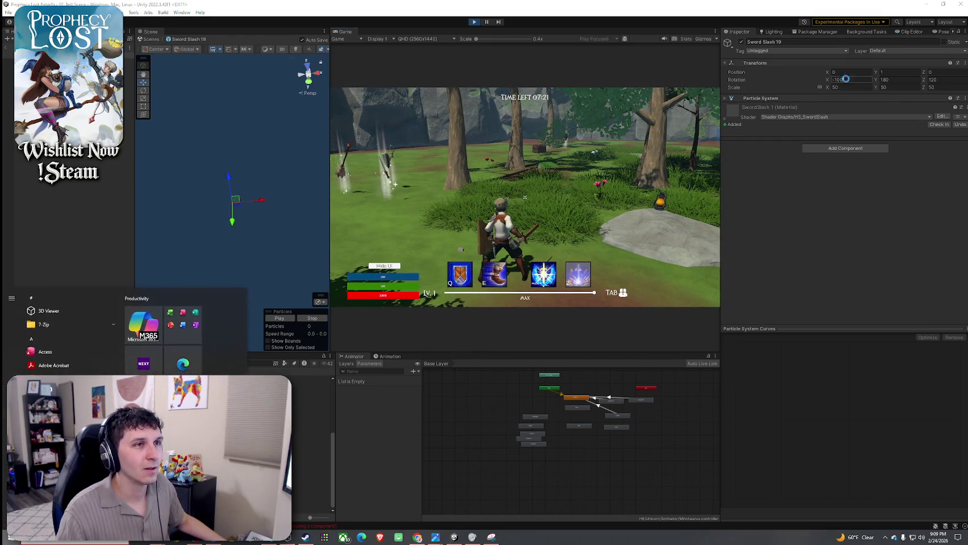
pyautogui.click(852, 81)
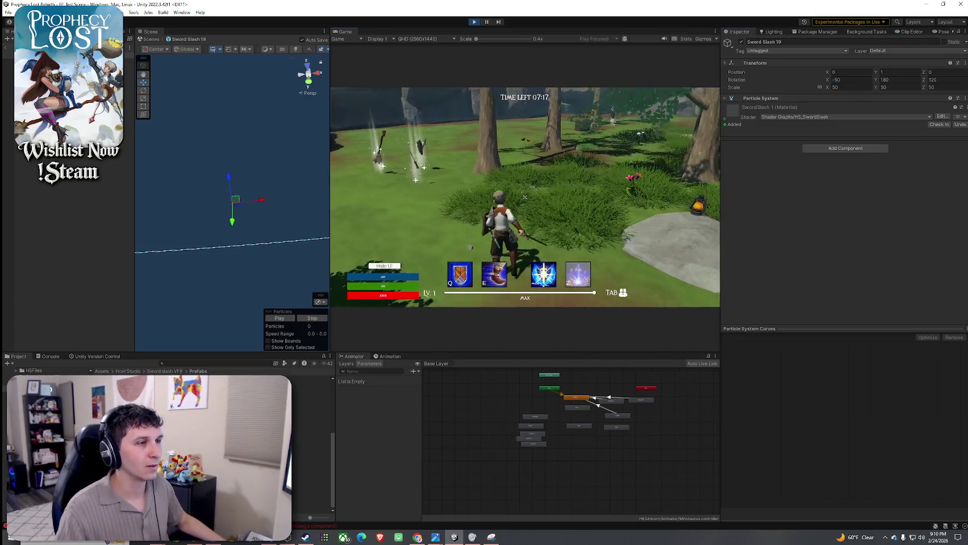
pyautogui.click(525, 197)
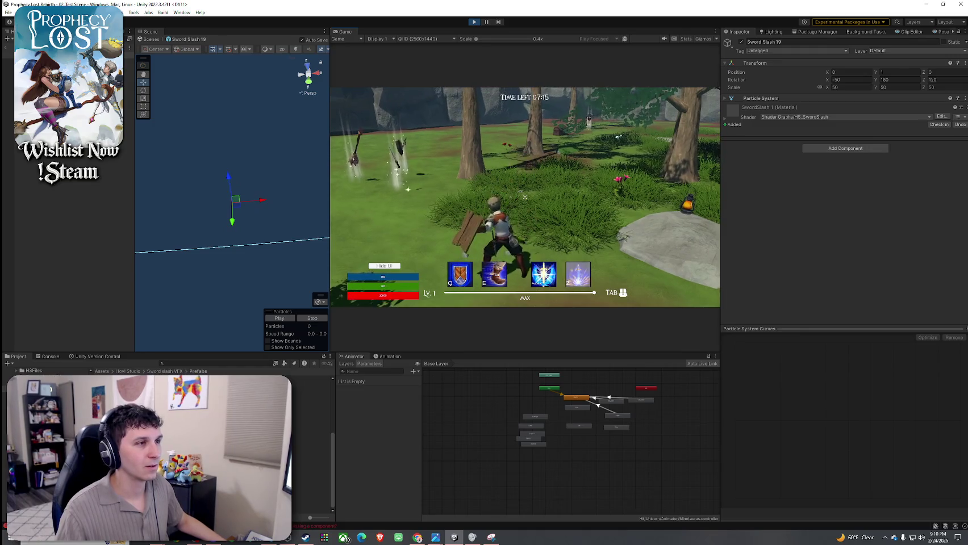
pyautogui.click(847, 80)
pyautogui.write('-75')
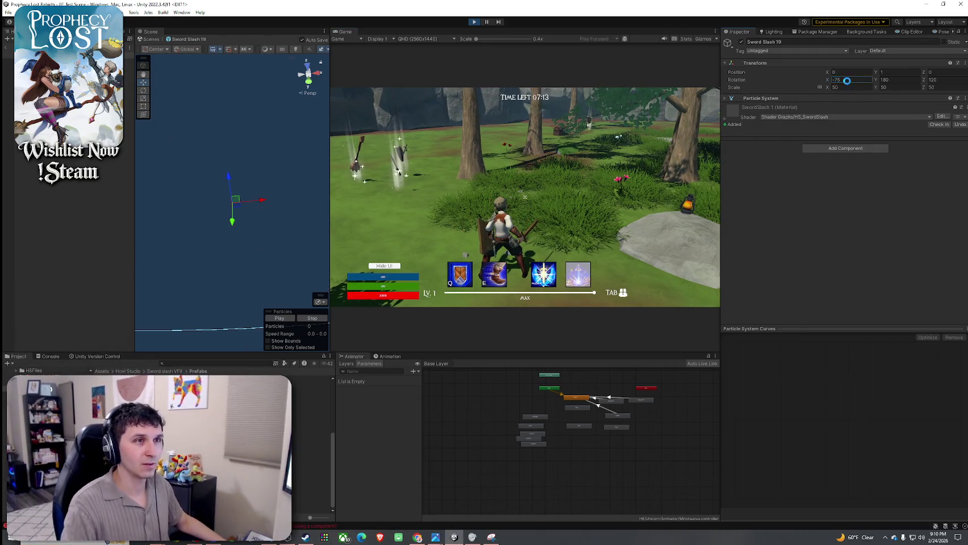
# Set Rotation X to -75 and test the slash with a jump and repeated sword swings
pyautogui.press('Return')
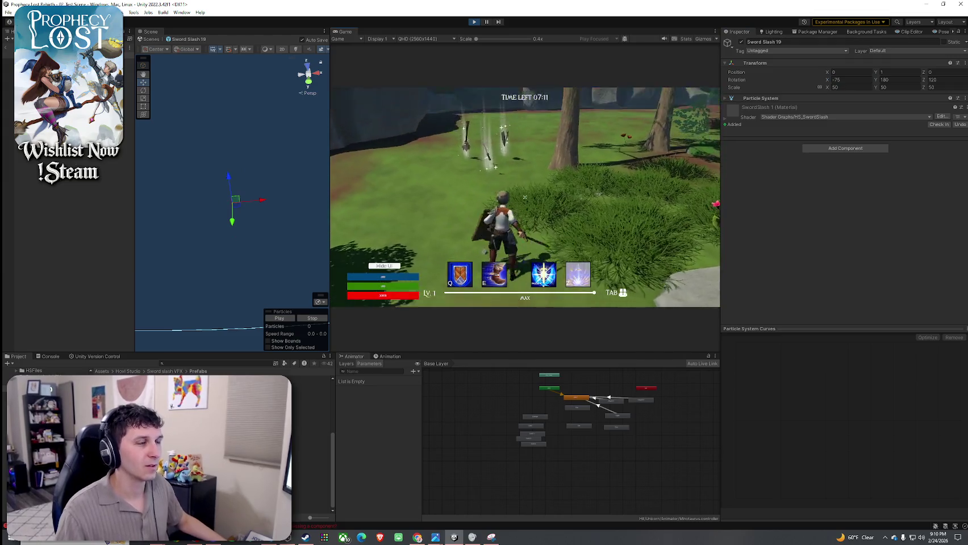
pyautogui.click(524, 197)
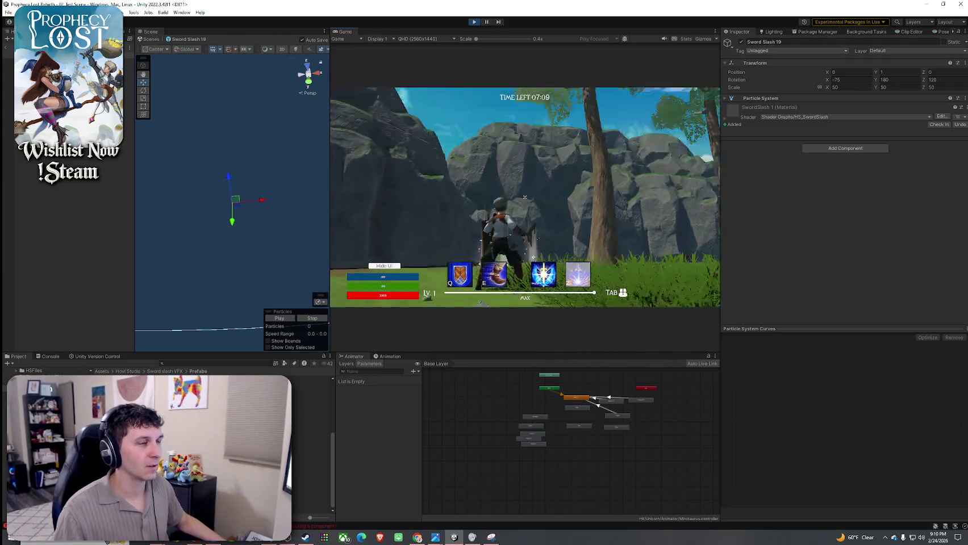
pyautogui.press('space')
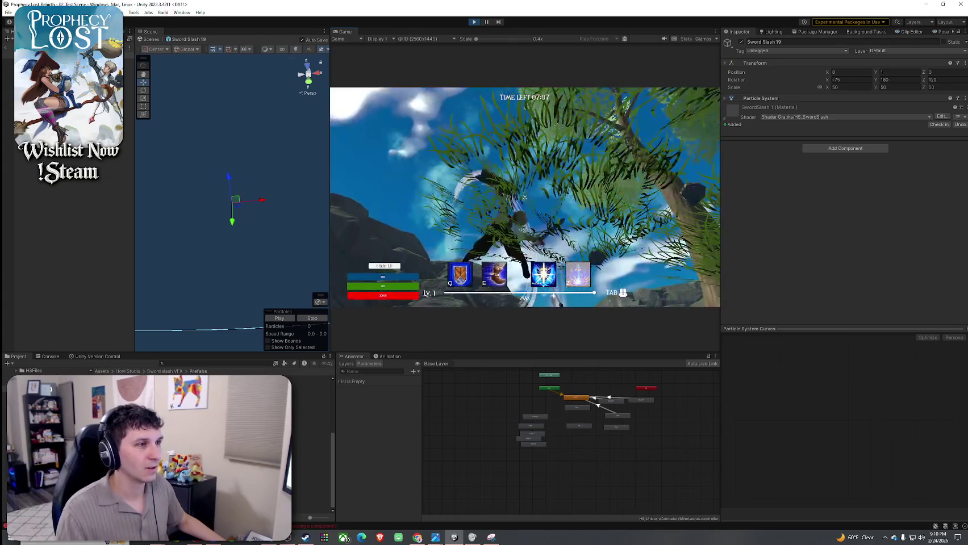
pyautogui.click(524, 198)
pyautogui.click(524, 198)
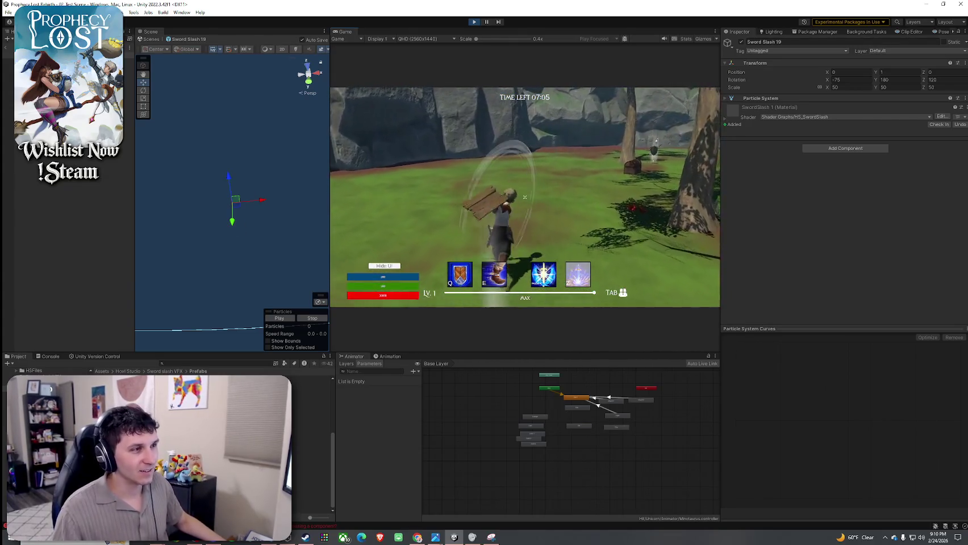
pyautogui.click(524, 198)
pyautogui.click(524, 197)
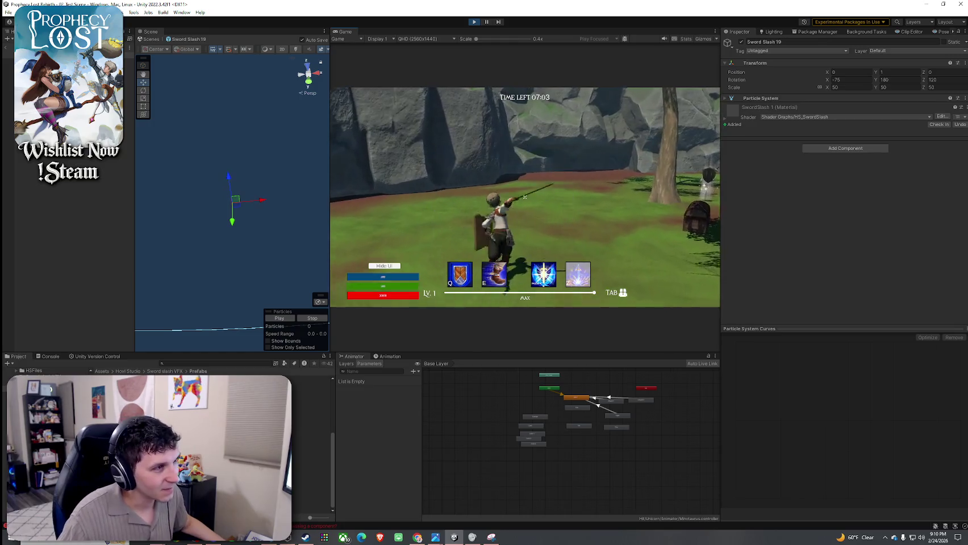
pyautogui.click(524, 198)
pyautogui.click(525, 197)
# Try Rotation Y 210 and Z 150, swinging the sword after each change
pyautogui.press('super')
pyautogui.click(898, 81)
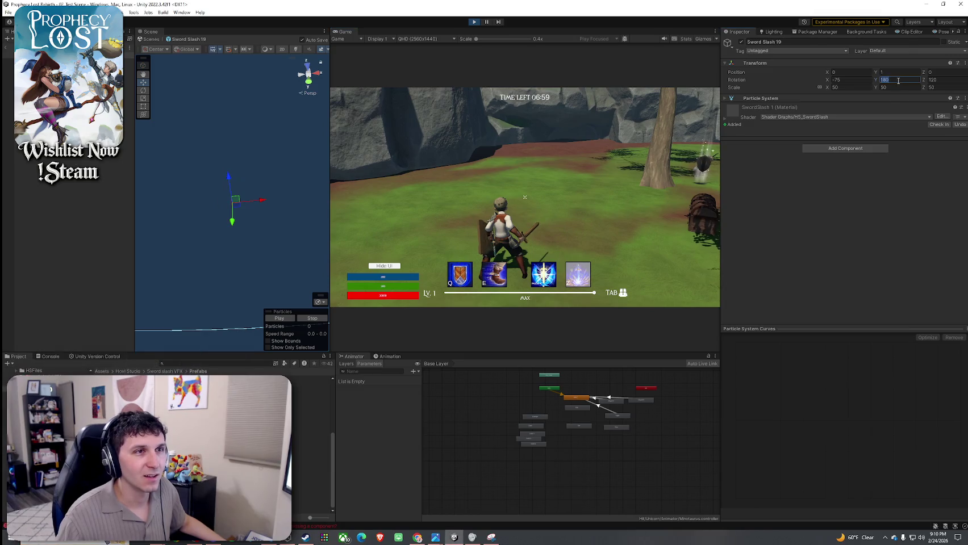
pyautogui.write('10')
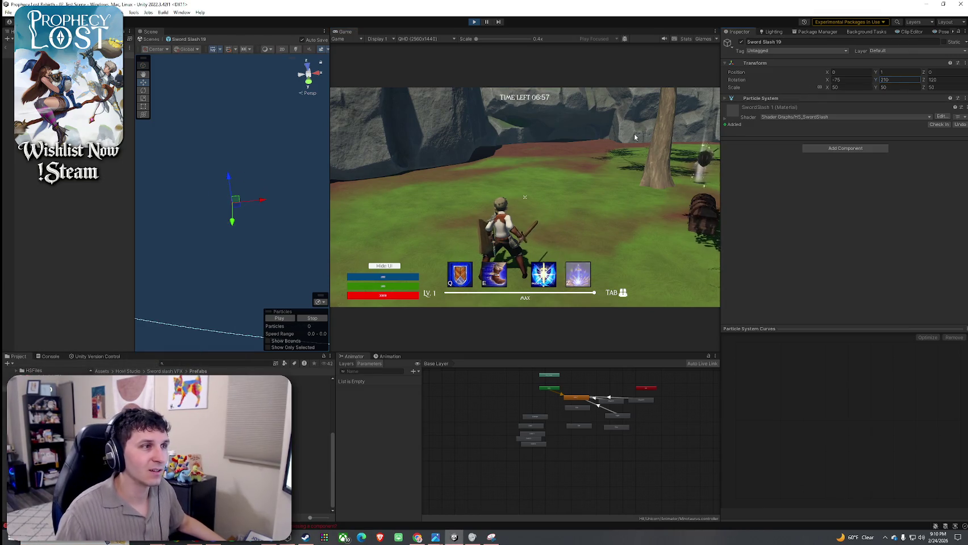
pyautogui.click(635, 137)
pyautogui.click(524, 197)
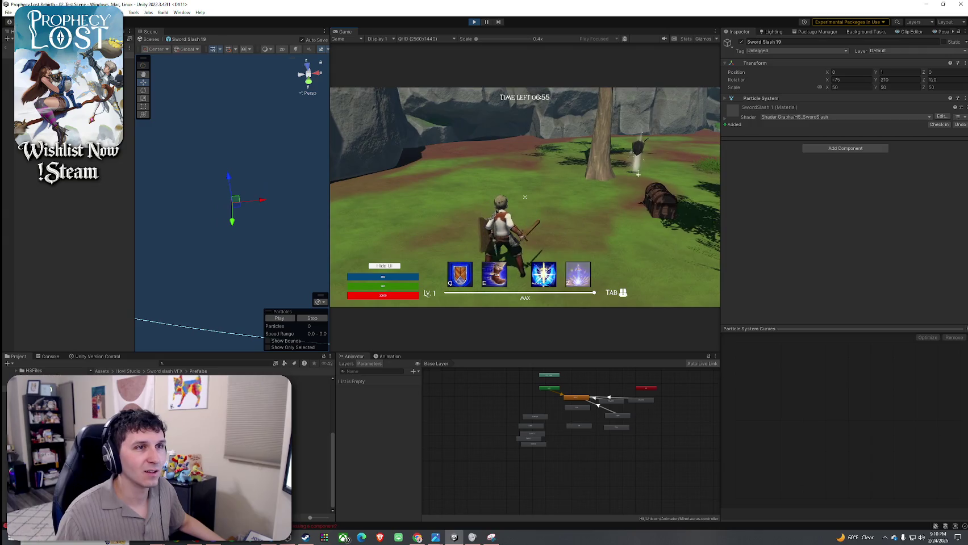
pyautogui.click(932, 81)
pyautogui.write('50')
pyautogui.press('Return')
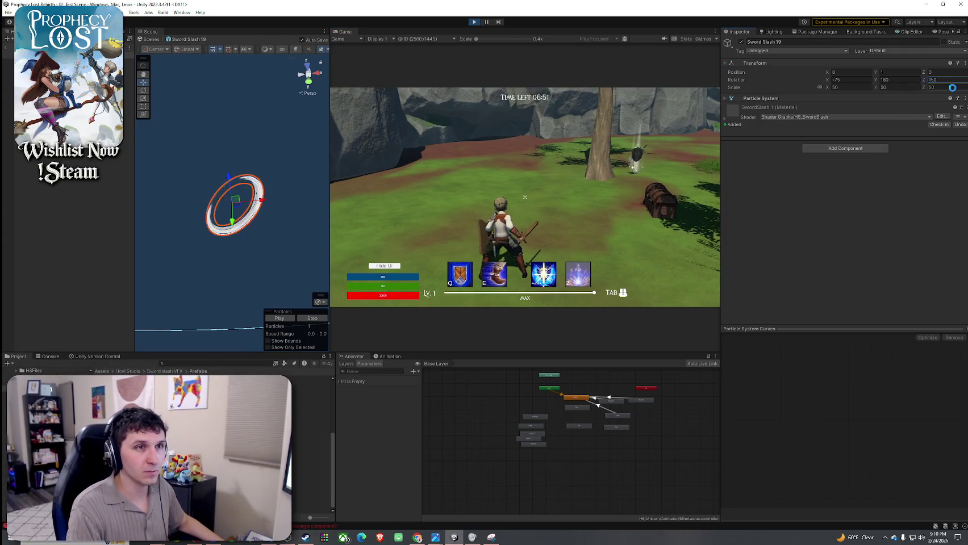
pyautogui.click(564, 170)
pyautogui.click(525, 198)
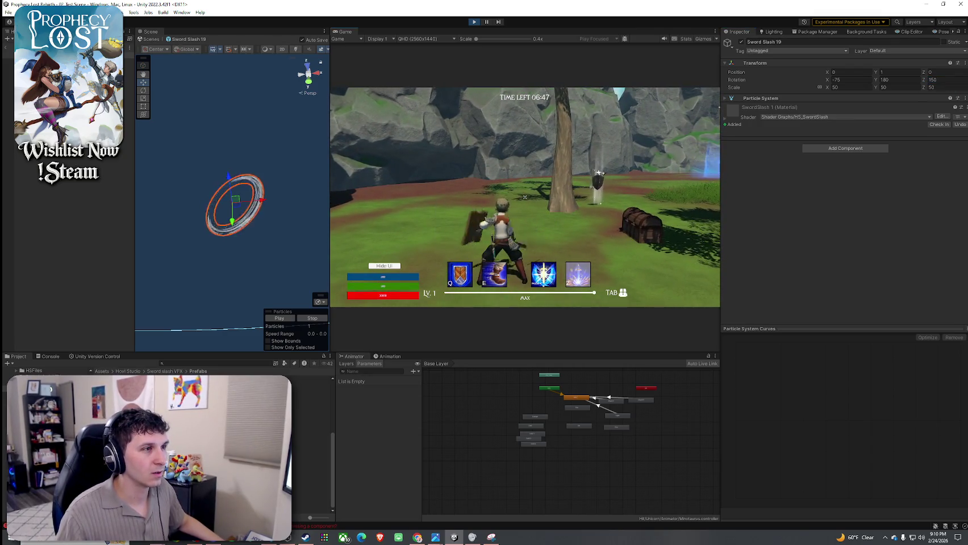
# Try Z rotation 200 with two test swings, then clear the Z value
pyautogui.click(953, 81)
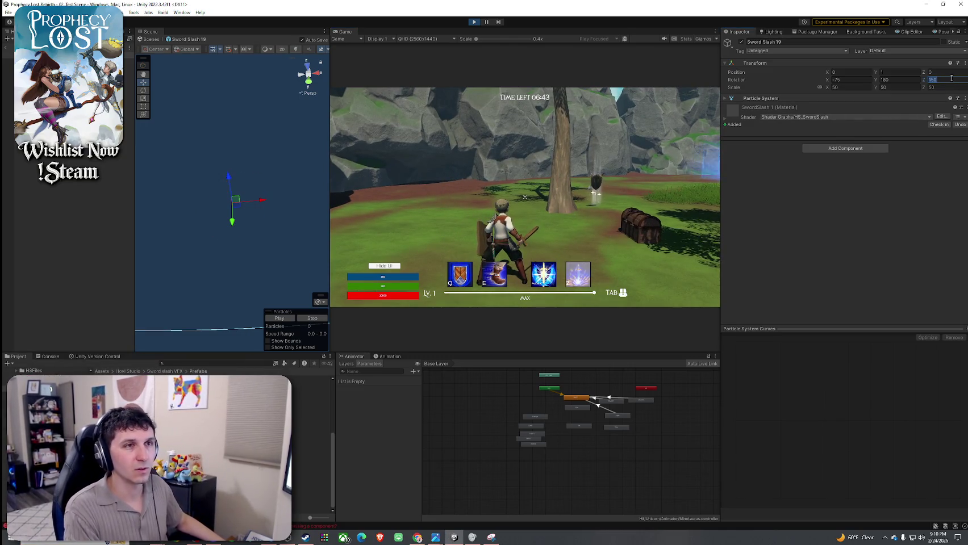
pyautogui.write('20')
pyautogui.press('Return')
pyautogui.click(524, 197)
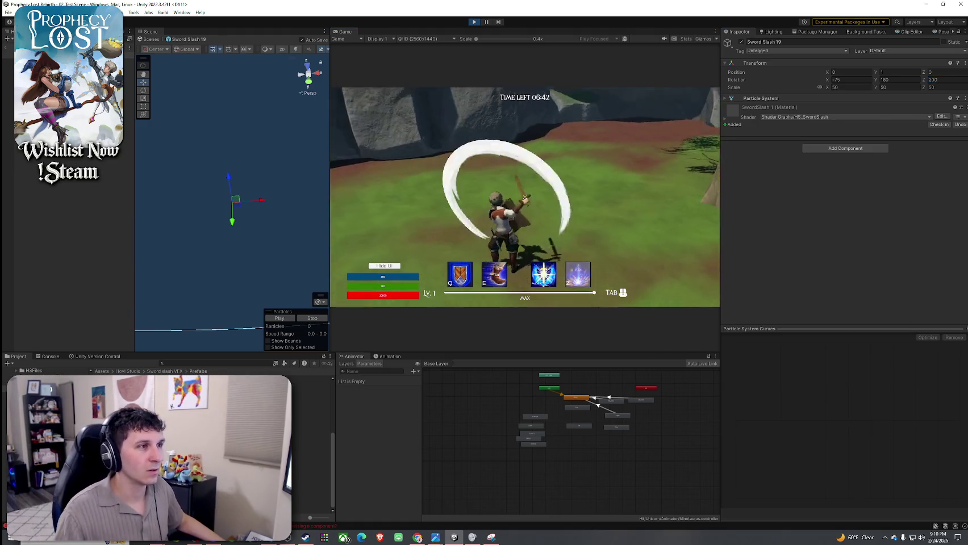
pyautogui.click(525, 197)
pyautogui.press('super')
pyautogui.click(953, 81)
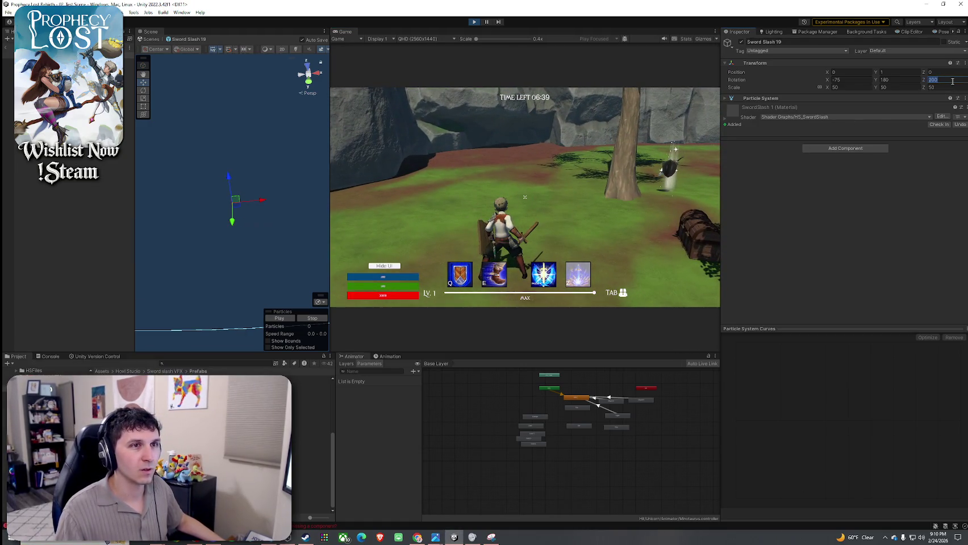
pyautogui.write('0')
pyautogui.click(585, 175)
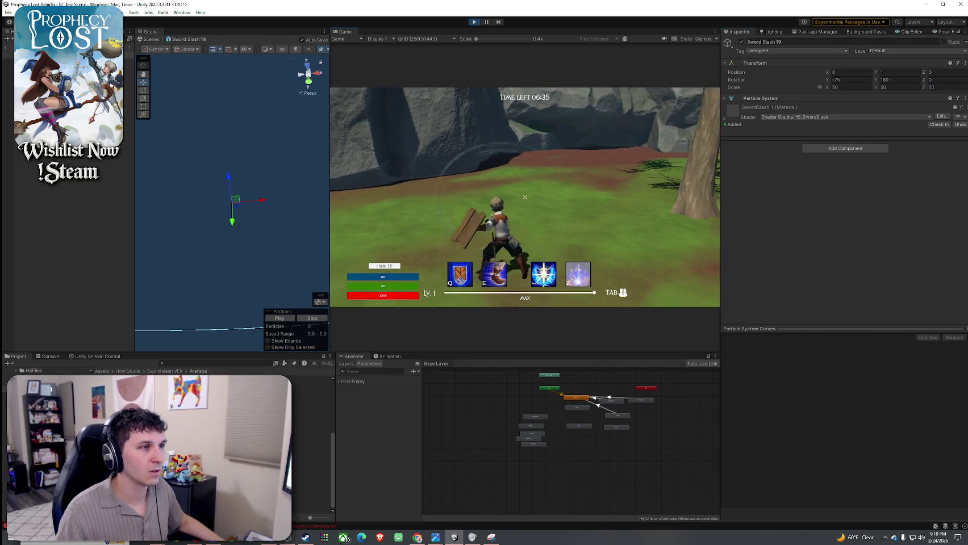
# Settle on Z 120 for a -75, 180, 120 rotation and verify with five swings
pyautogui.press('super')
pyautogui.click(956, 82)
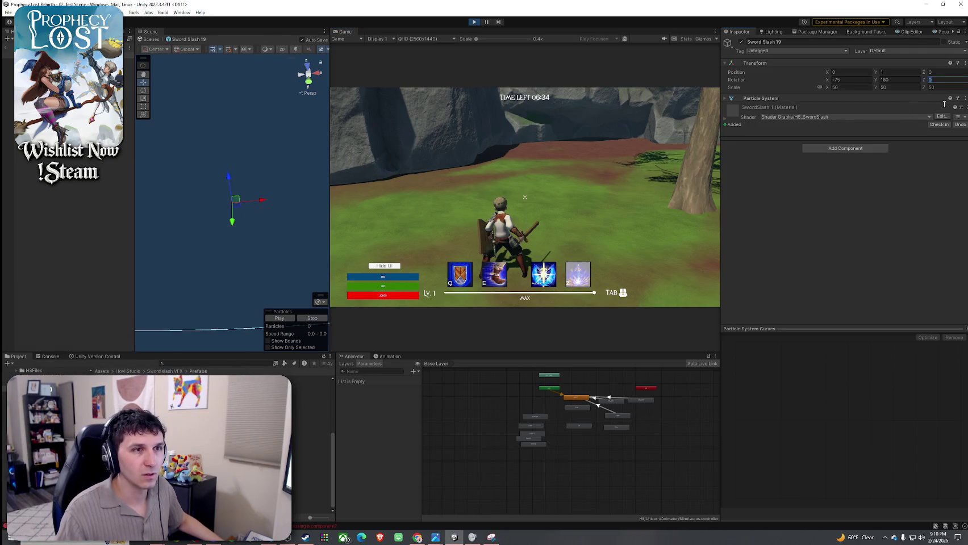
pyautogui.write('180120')
pyautogui.press('Return')
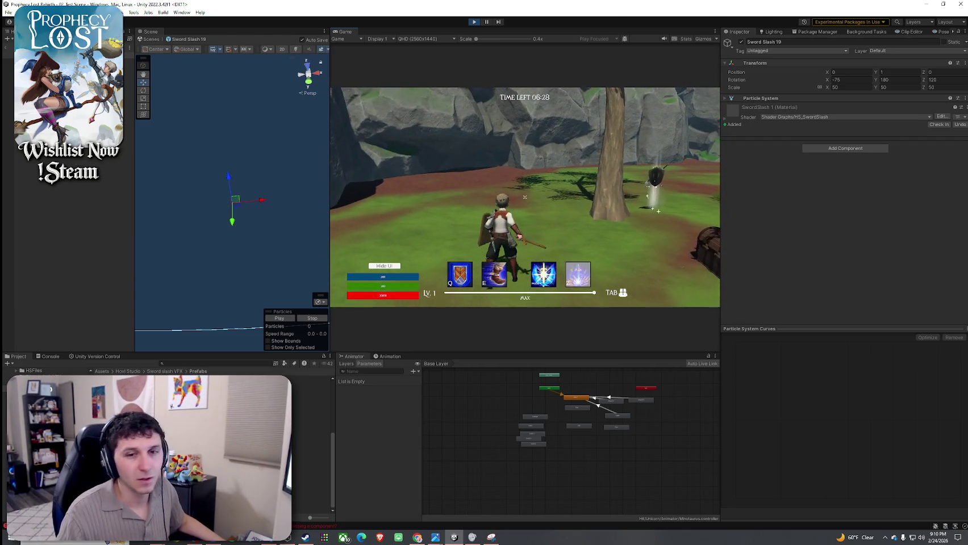
pyautogui.click(524, 197)
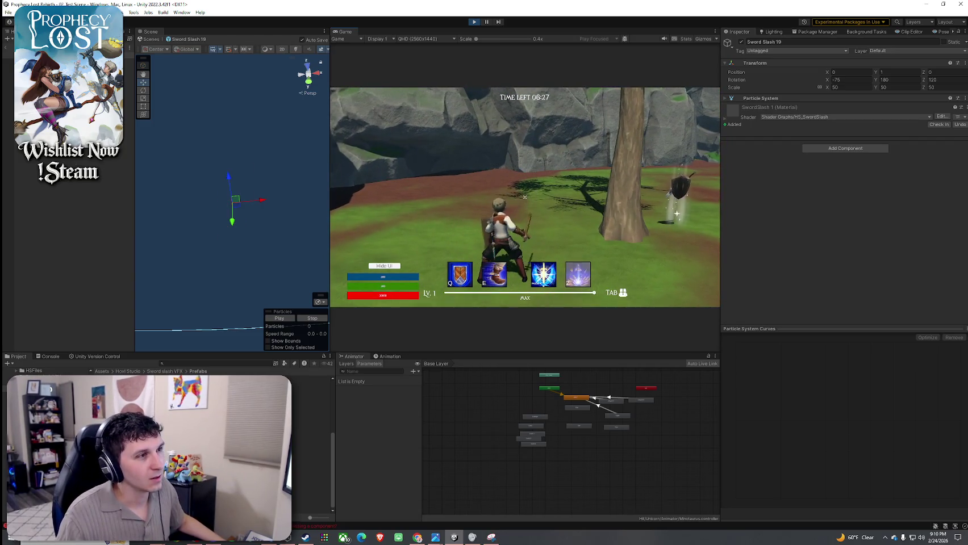
pyautogui.click(526, 197)
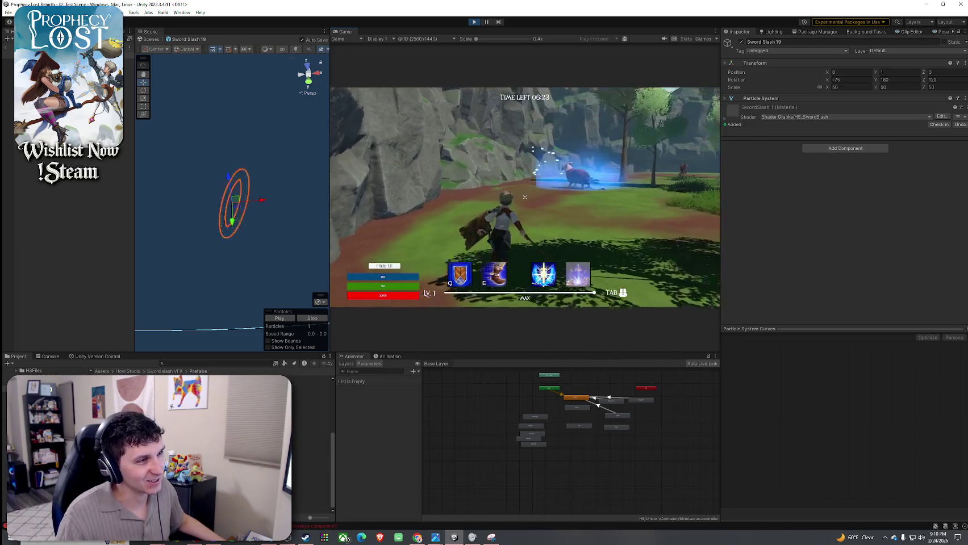
pyautogui.click(525, 198)
pyautogui.click(524, 198)
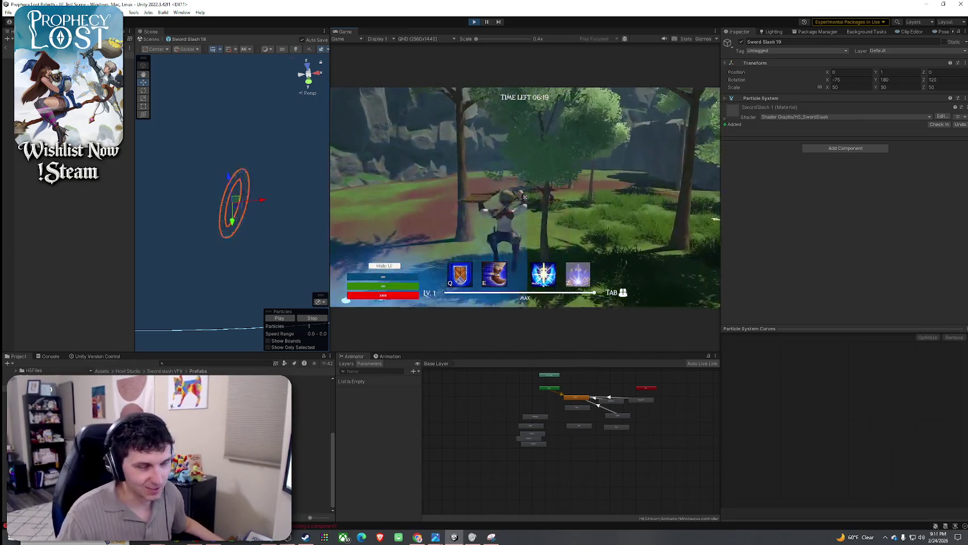
pyautogui.click(524, 197)
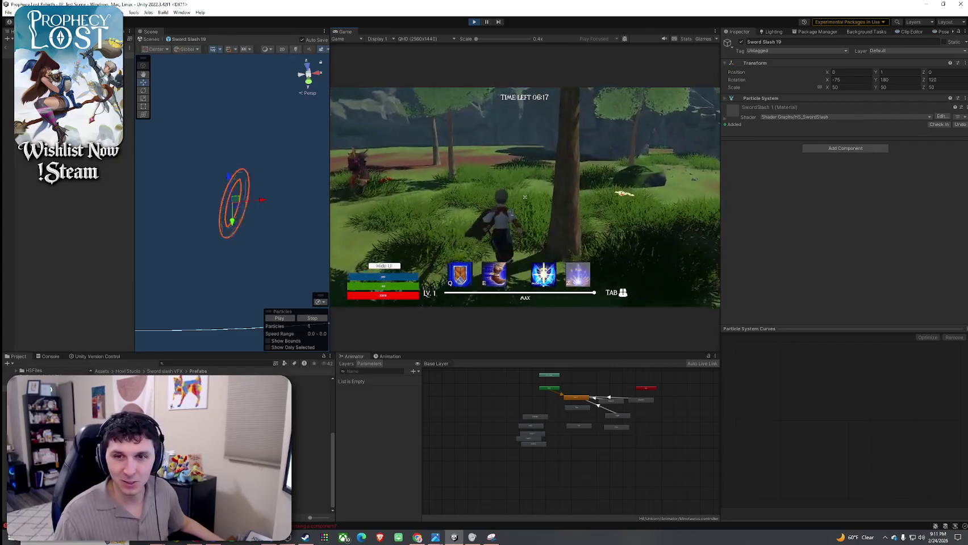